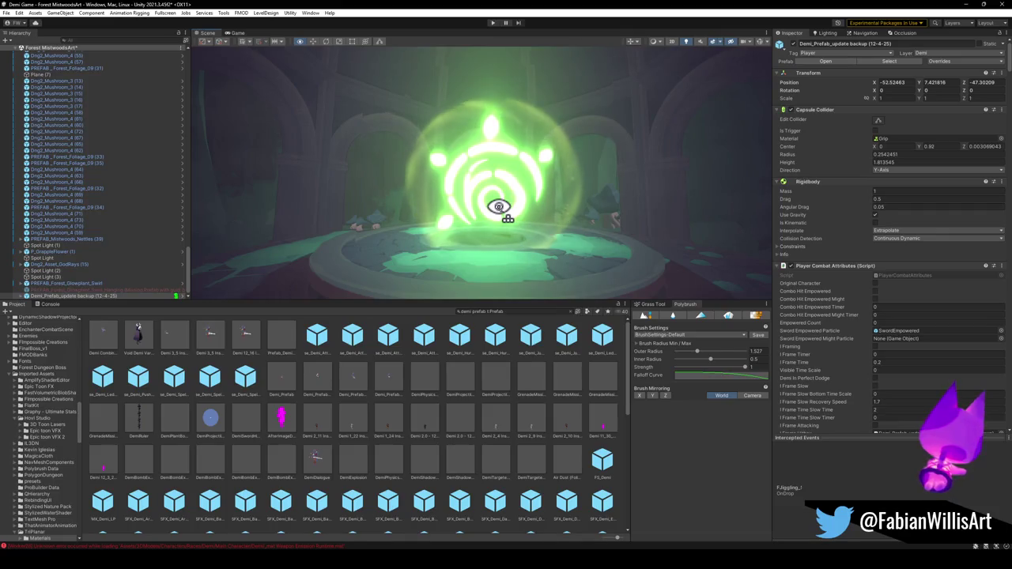
Zoom toward the rune orb and select Prefab_ForestRune to show its Forest Glyph material.
left_click_drag(499, 207, 553, 223)
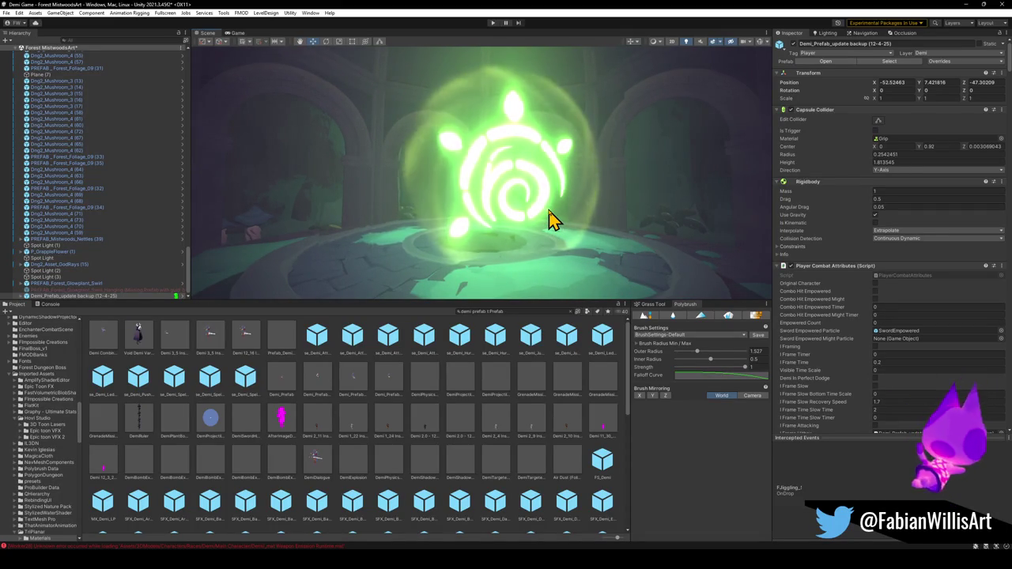
scroll(71, 119, "up", 10)
left_click(433, 160)
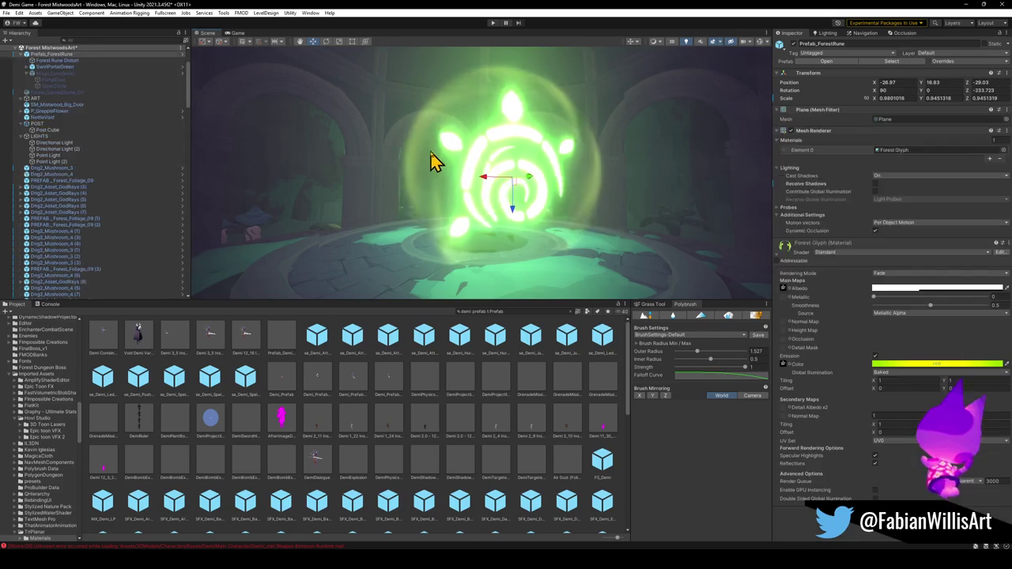
Select Forest Rune Distort to show its MultiPassDistortion material with distortion 0.0081.
scroll(91, 130, "up", 3)
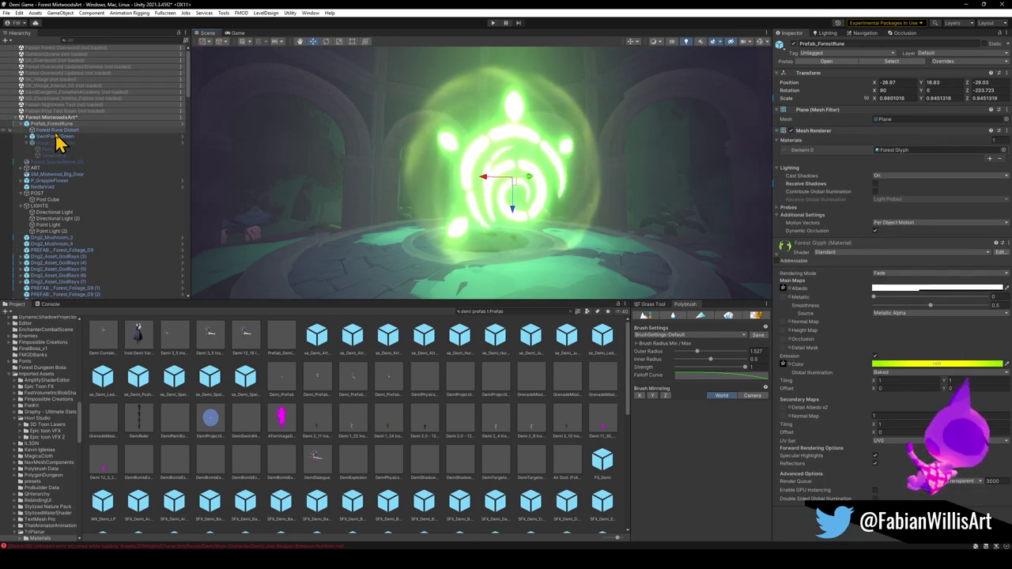
left_click(58, 130)
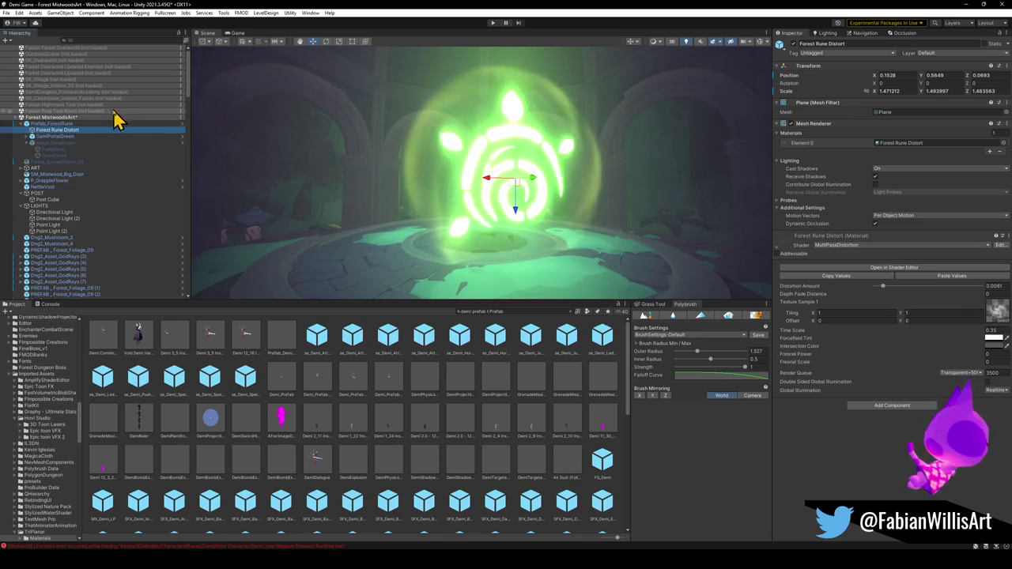
mouse_move(640, 171)
left_mouse_down()
mouse_move(546, 172)
mouse_move(332, 201)
mouse_move(508, 196)
left_mouse_up()
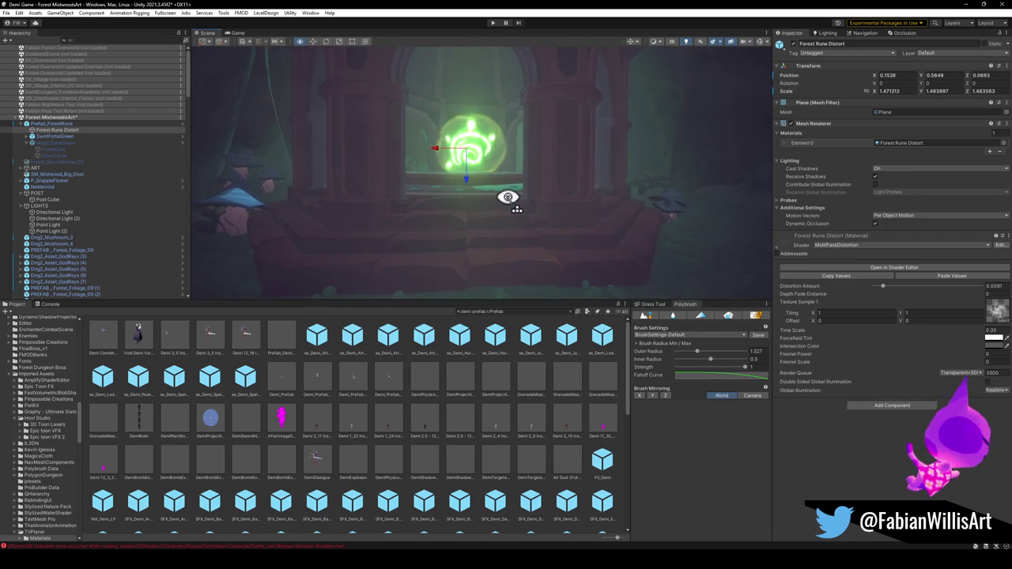
Brighten SwirlPortalGreen's particle start colour to a yellow-green, then select Prefab_ForestRune.
left_click(57, 137)
left_click(901, 206)
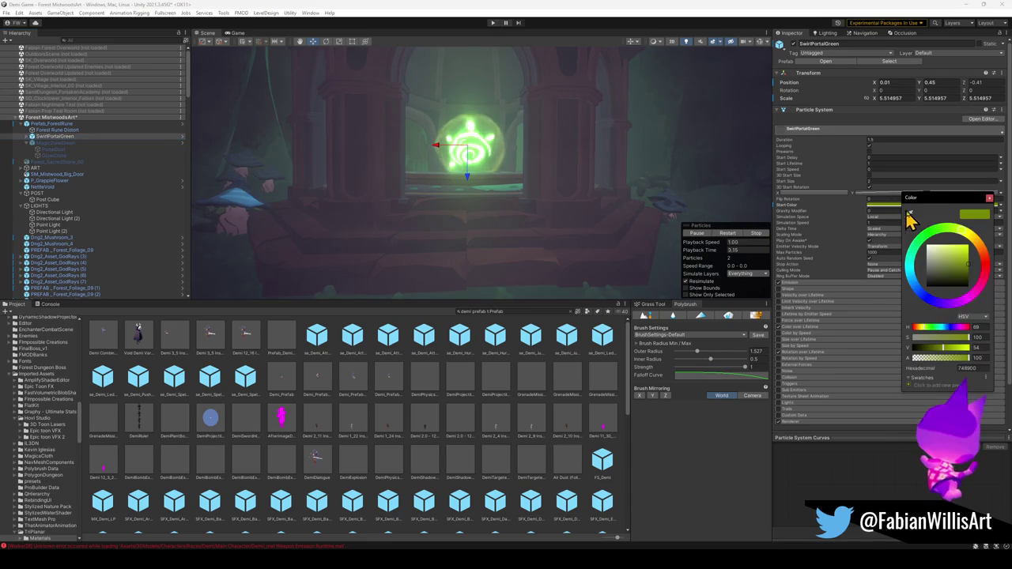
mouse_move(961, 269)
left_mouse_down()
mouse_move(951, 292)
mouse_move(978, 267)
left_mouse_up()
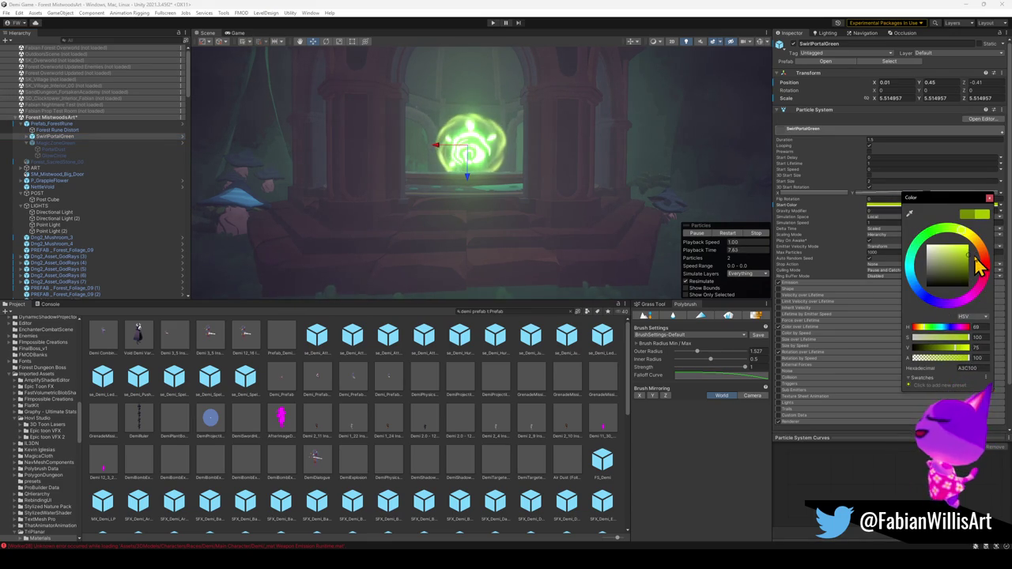
left_click(60, 124)
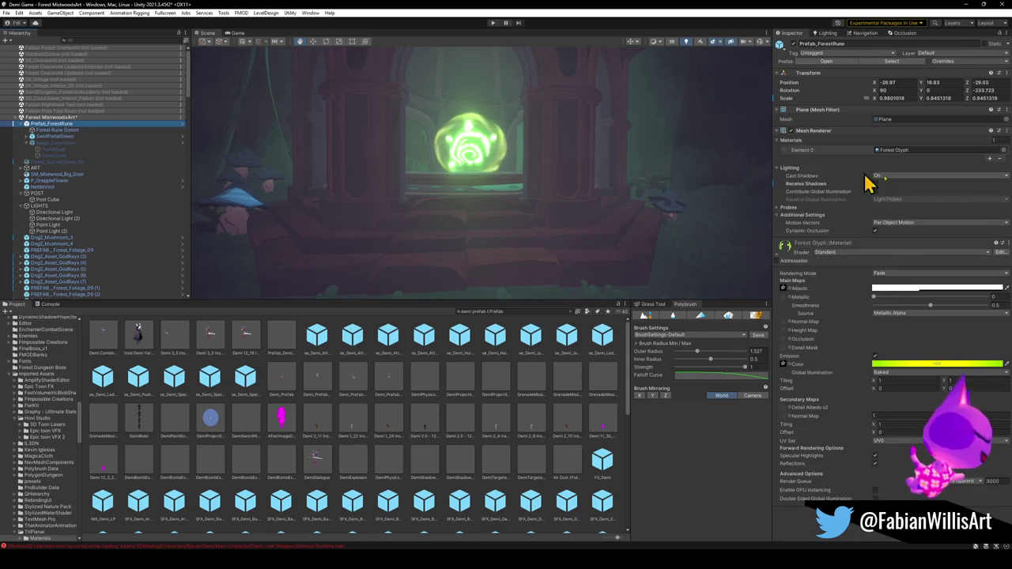
Shift the Forest Glyph emission colour toward yellow and lower its brightness to about 55.
left_click(922, 364)
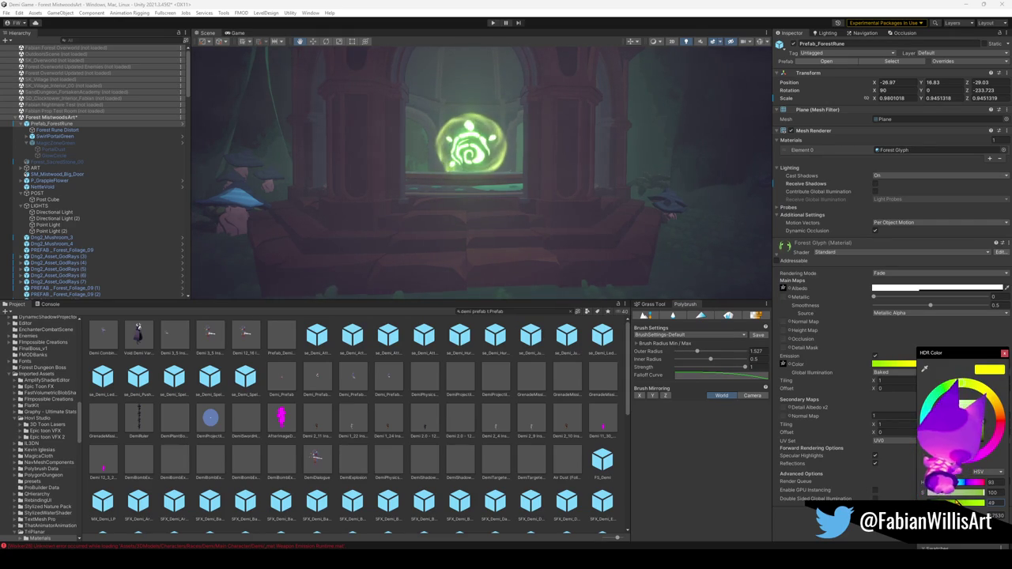
left_click_drag(632, 273, 540, 209)
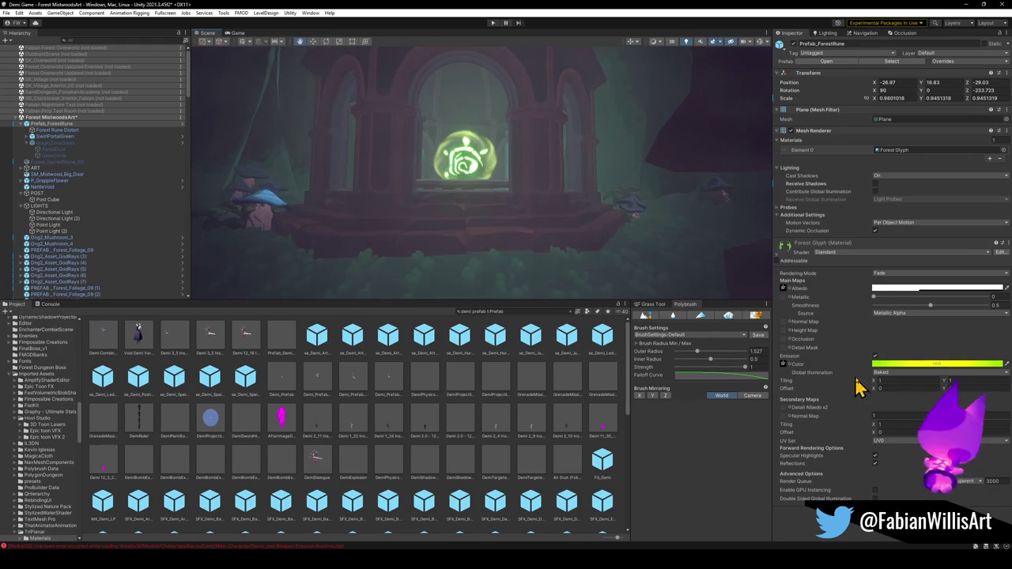
left_click(946, 366)
left_click_drag(967, 383, 964, 373)
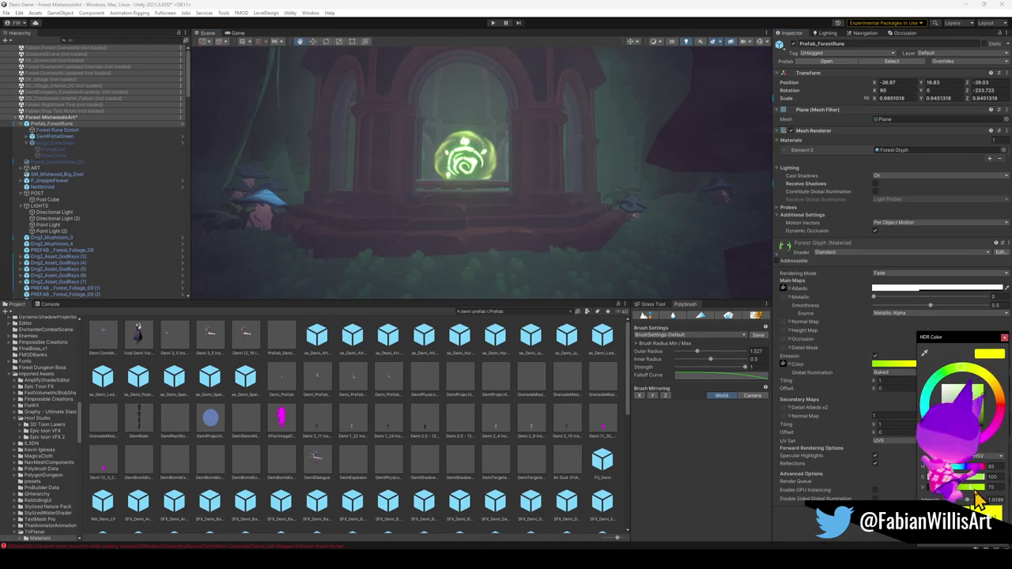
left_click_drag(958, 488, 954, 488)
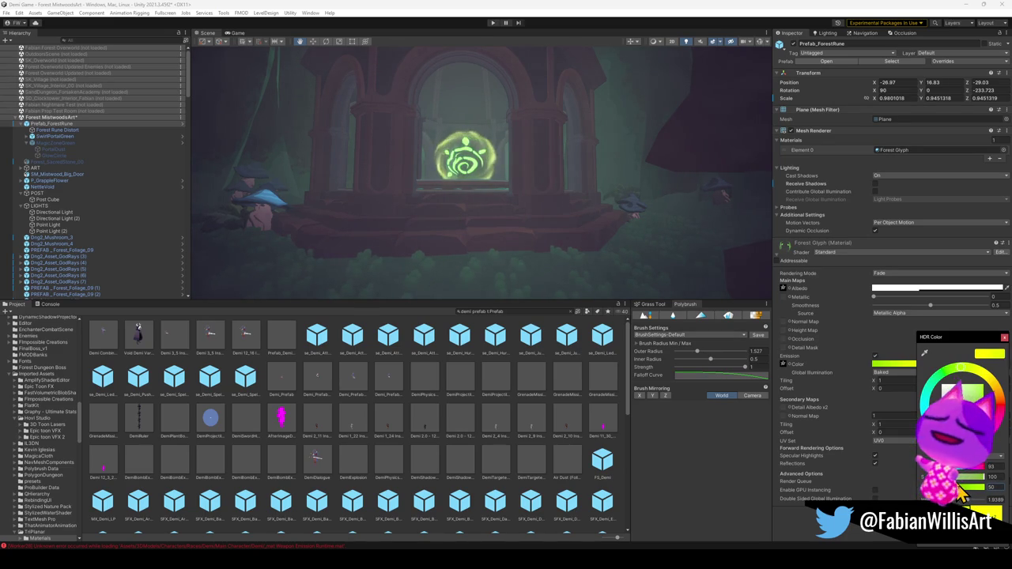
left_click_drag(955, 487, 964, 488)
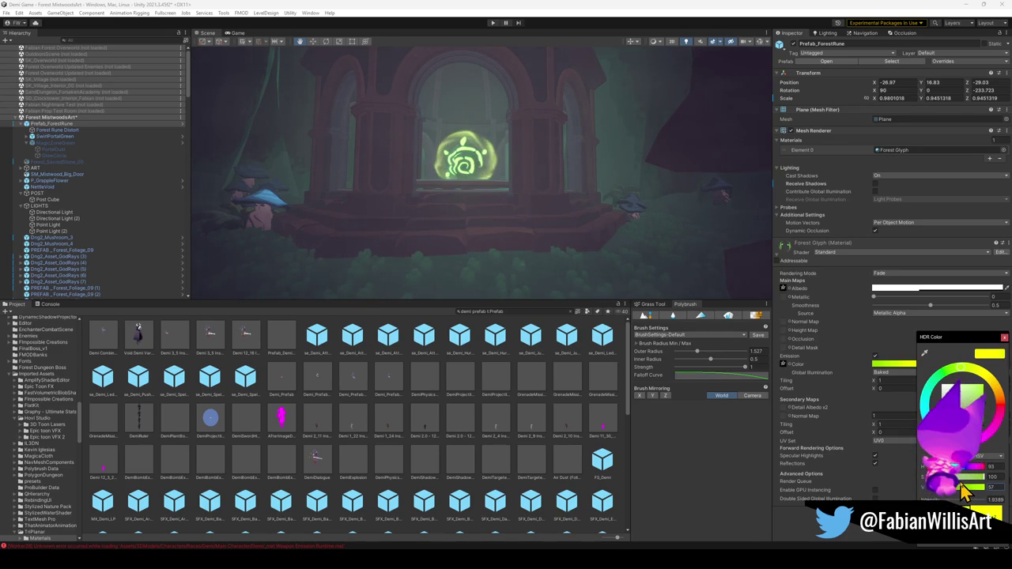
left_click(65, 136)
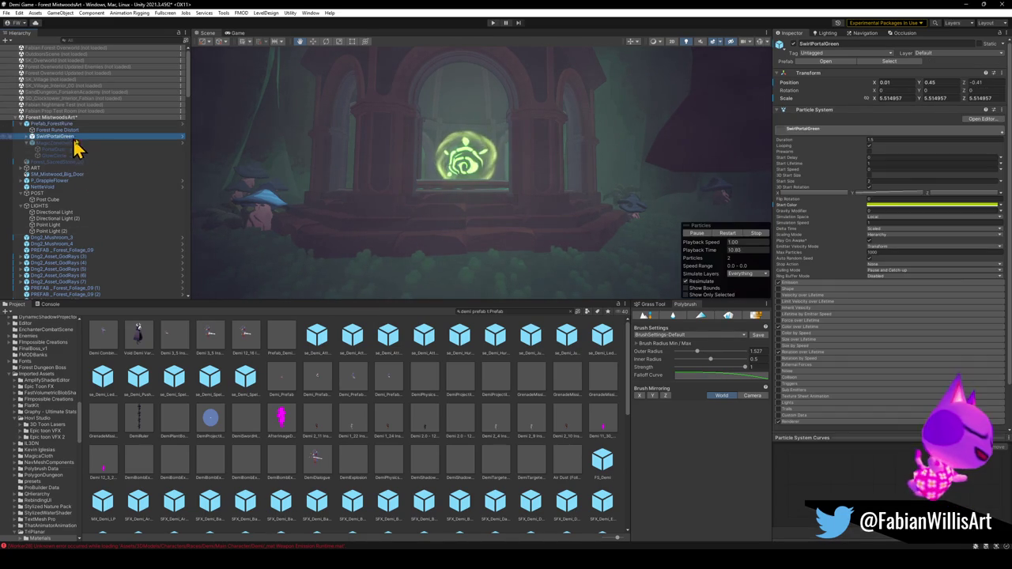
Darken SwirlPortalGreen's particle start colour to a muted grey, hex 636363.
left_click(932, 205)
mouse_move(970, 350)
left_mouse_down()
mouse_move(942, 350)
mouse_move(962, 351)
left_mouse_up()
mouse_move(978, 241)
left_mouse_down()
mouse_move(940, 248)
mouse_move(931, 279)
mouse_move(933, 266)
mouse_move(964, 265)
mouse_move(946, 260)
mouse_move(964, 269)
mouse_move(939, 275)
left_mouse_up()
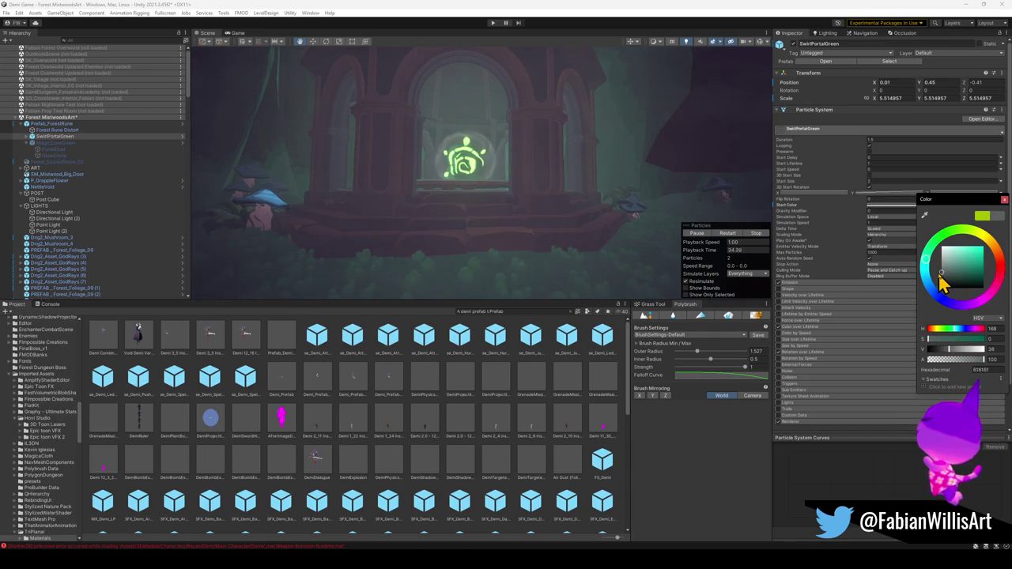
left_click(49, 123)
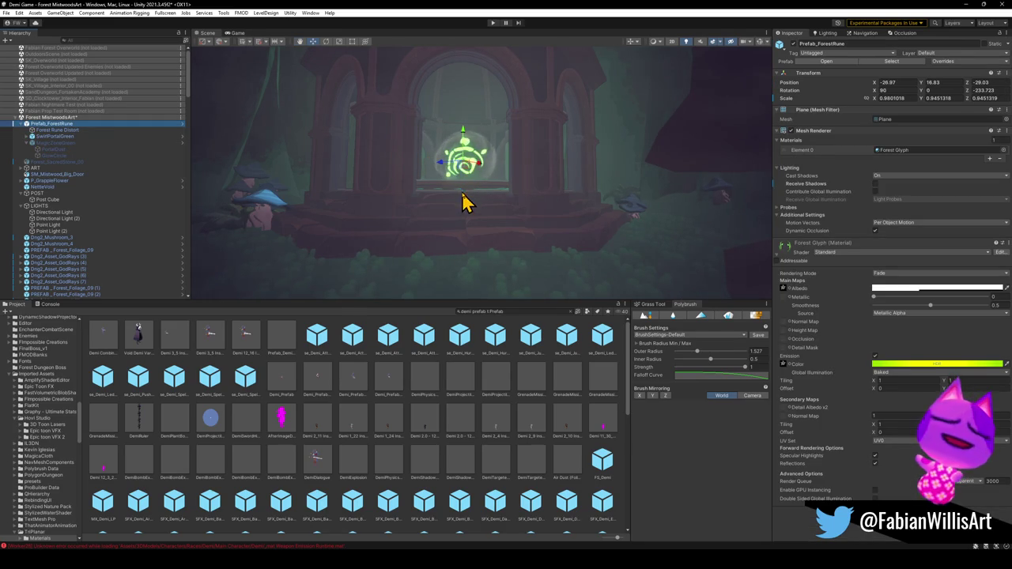
Lower Prefab_ForestRune to Y 16.12 and scale it down to about 0.81 × 0.78.
mouse_move(464, 130)
left_mouse_down()
mouse_move(538, 185)
mouse_move(492, 176)
mouse_move(420, 190)
mouse_move(443, 158)
mouse_move(481, 151)
mouse_move(522, 153)
mouse_move(472, 160)
mouse_move(589, 187)
mouse_move(406, 158)
mouse_move(461, 181)
mouse_move(483, 214)
mouse_move(565, 165)
mouse_move(634, 142)
mouse_move(669, 149)
mouse_move(570, 115)
mouse_move(372, 74)
mouse_move(511, 161)
mouse_move(486, 136)
left_mouse_up()
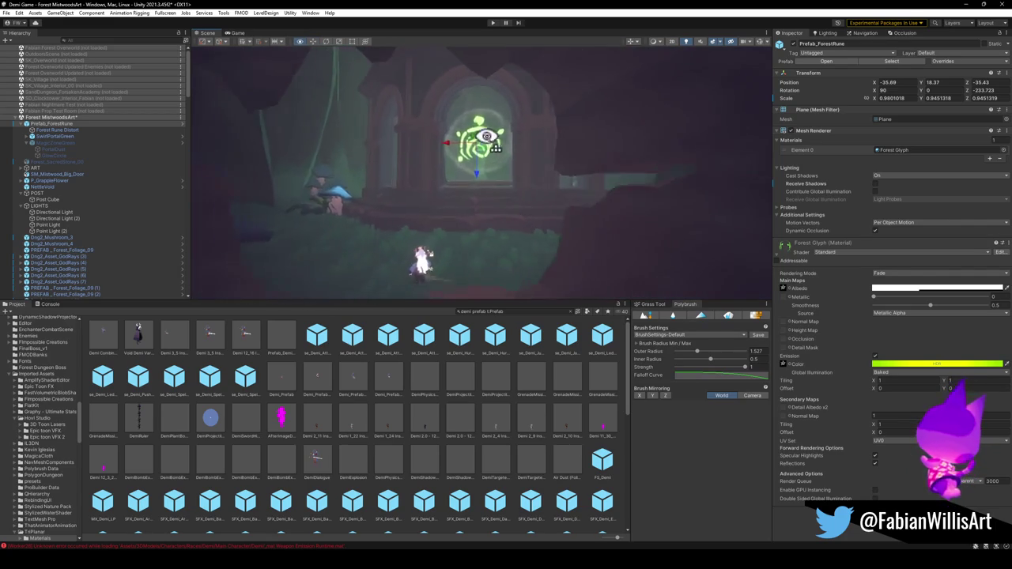
mouse_move(505, 172)
left_mouse_down()
mouse_move(499, 192)
mouse_move(502, 162)
mouse_move(529, 180)
left_mouse_up()
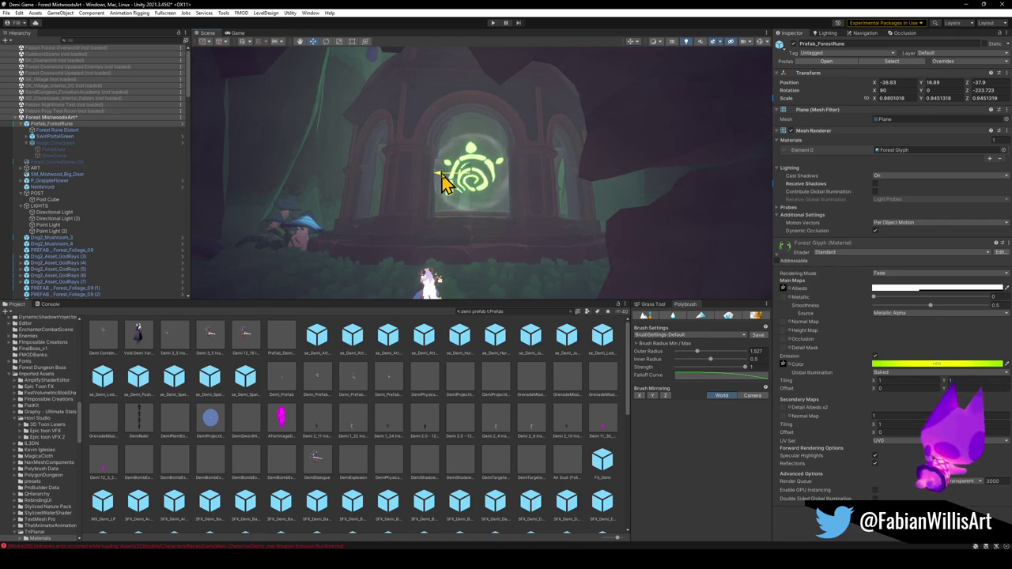
mouse_move(460, 229)
left_mouse_down()
mouse_move(495, 238)
mouse_move(506, 264)
mouse_move(488, 242)
mouse_move(524, 260)
mouse_move(594, 258)
mouse_move(517, 210)
mouse_move(571, 222)
mouse_move(411, 181)
mouse_move(501, 183)
left_mouse_up()
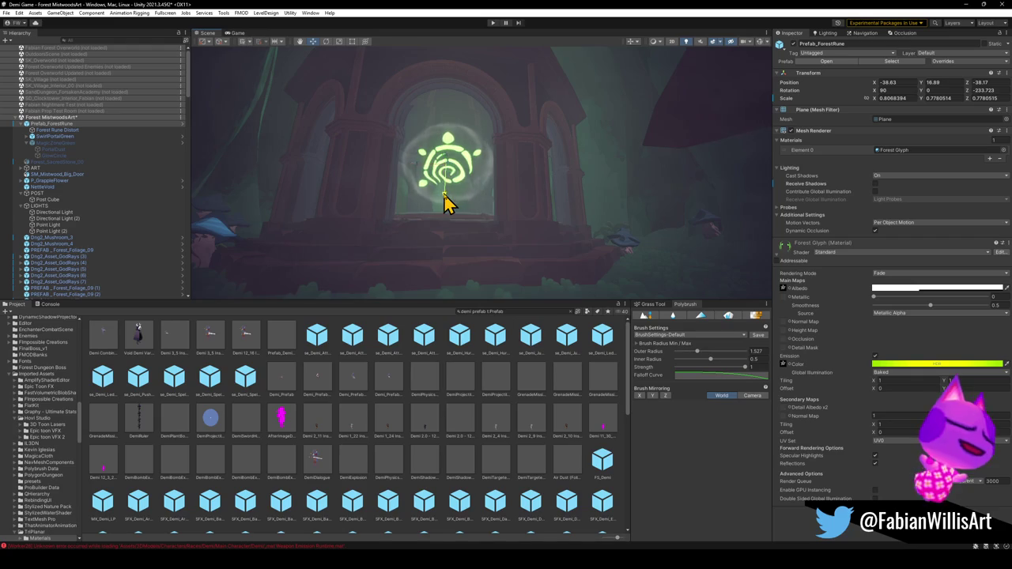
left_click_drag(474, 222, 461, 218)
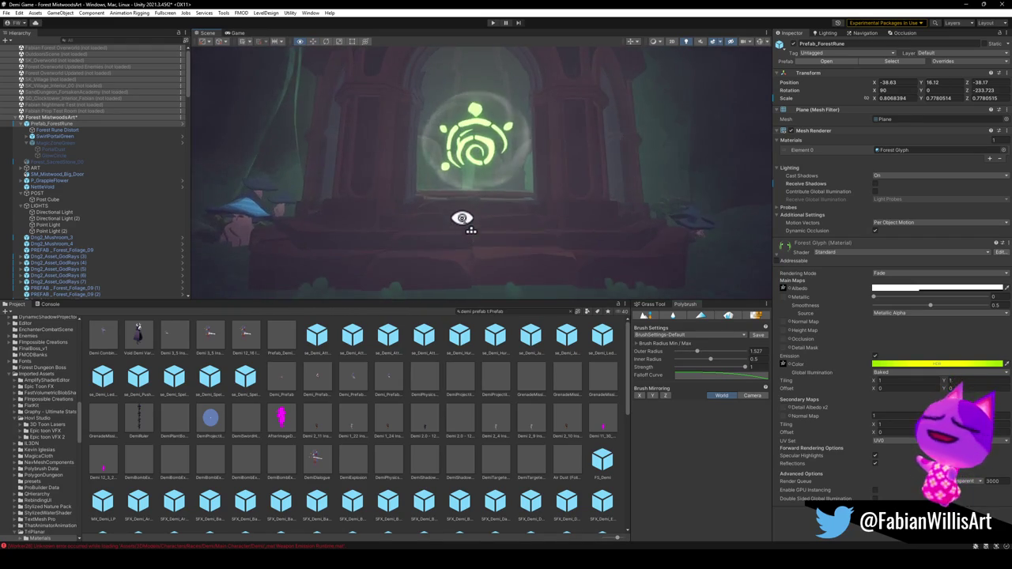
Scale the doorway rune glyph back up slightly and raise it.
mouse_move(528, 194)
left_mouse_down()
mouse_move(519, 200)
mouse_move(521, 176)
mouse_move(549, 174)
mouse_move(529, 205)
mouse_move(598, 199)
mouse_move(407, 203)
mouse_move(416, 200)
left_mouse_up()
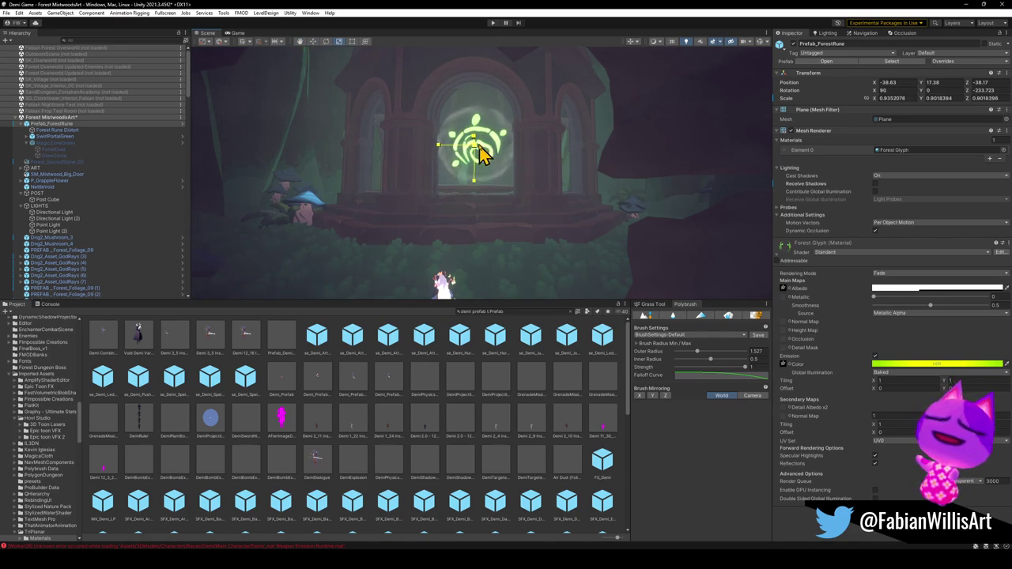
mouse_move(490, 189)
left_mouse_down()
mouse_move(501, 185)
mouse_move(466, 215)
mouse_move(564, 218)
mouse_move(535, 194)
mouse_move(578, 197)
mouse_move(375, 194)
mouse_move(467, 203)
mouse_move(456, 201)
left_mouse_up()
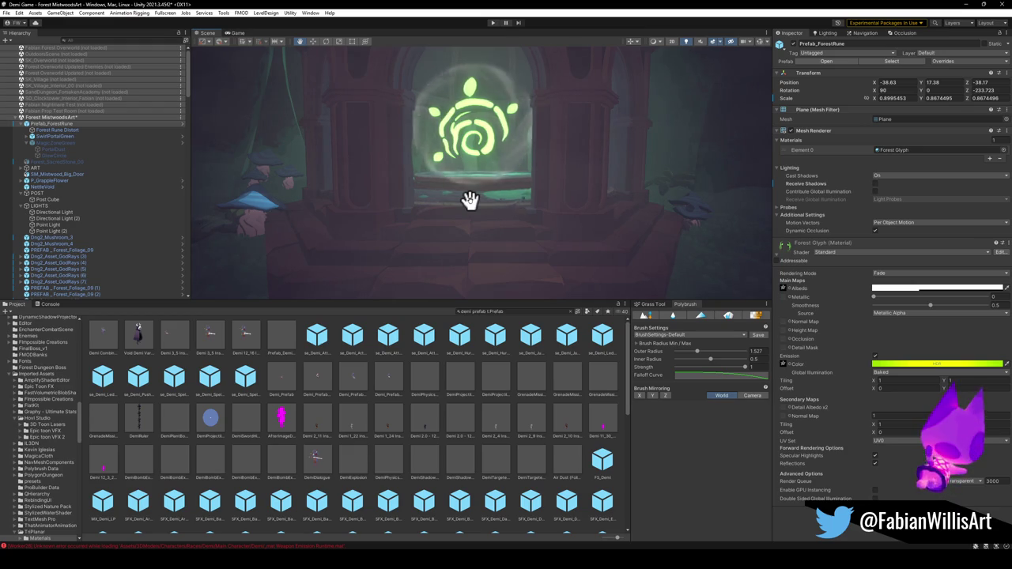
mouse_move(486, 185)
left_mouse_down()
mouse_move(497, 181)
mouse_move(482, 190)
mouse_move(529, 245)
mouse_move(490, 232)
mouse_move(487, 198)
mouse_move(492, 211)
left_mouse_up()
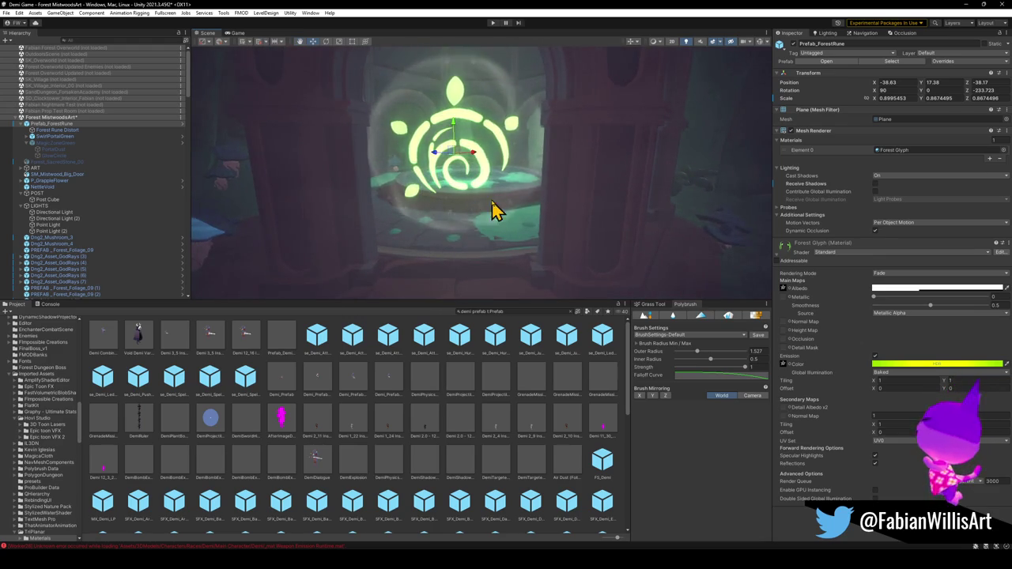
Select Prefab_ForestRune (1) above the circular pedestal at about X -24.99, Y 13.34.
left_click(455, 170)
mouse_move(481, 176)
left_mouse_down()
mouse_move(463, 203)
mouse_move(456, 263)
mouse_move(485, 199)
mouse_move(485, 207)
mouse_move(486, 148)
mouse_move(469, 219)
left_mouse_up()
key("e")
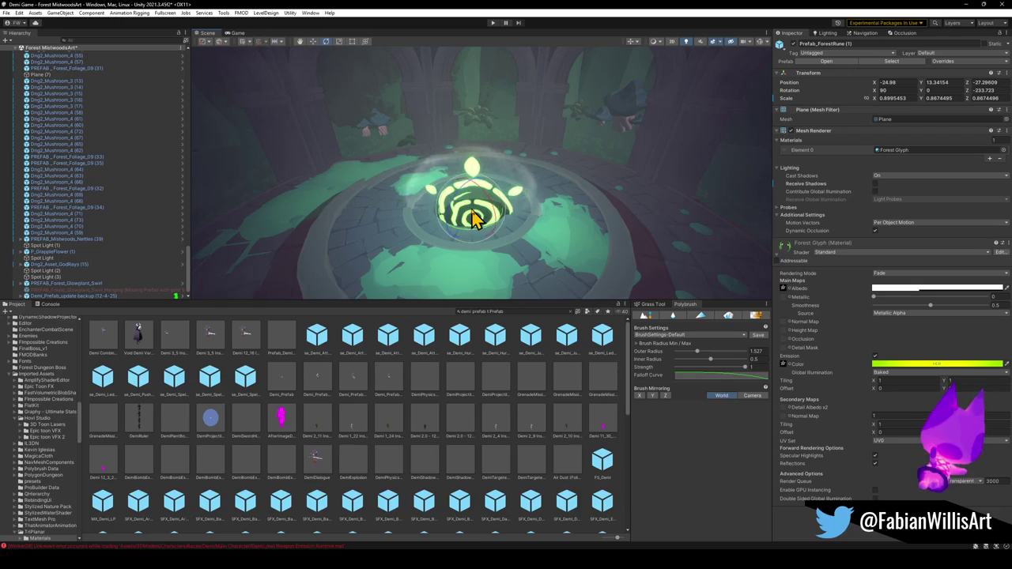
Rotate the rune copy to X 90 so it lies flat on the pedestal at Y 17.38.
mouse_move(471, 219)
left_mouse_down()
mouse_move(527, 113)
mouse_move(508, 167)
mouse_move(514, 219)
mouse_move(486, 199)
mouse_move(488, 165)
mouse_move(479, 176)
mouse_move(605, 158)
mouse_move(594, 135)
mouse_move(548, 198)
mouse_move(485, 231)
mouse_move(508, 210)
mouse_move(498, 193)
left_mouse_up()
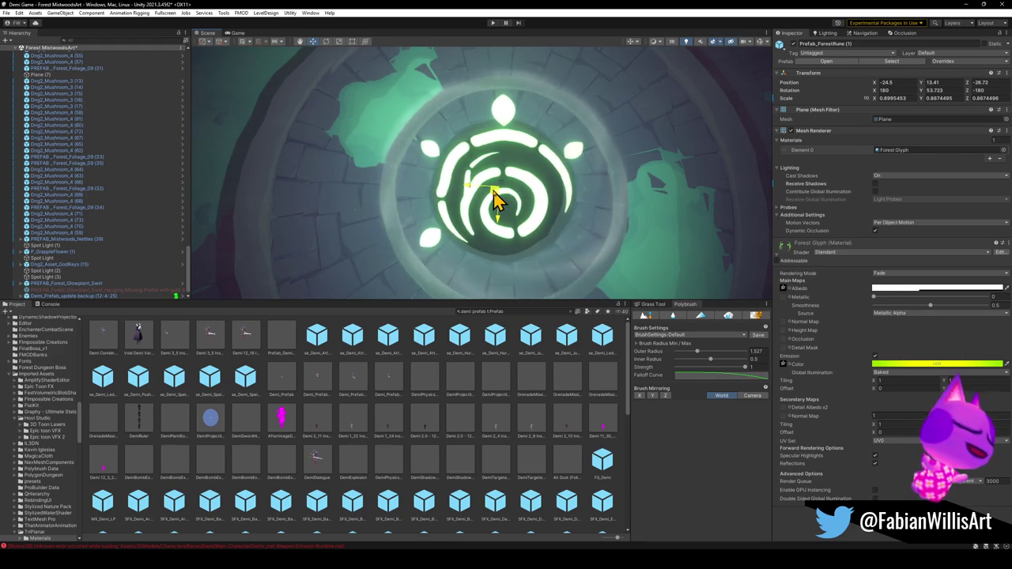
mouse_move(496, 201)
left_mouse_down()
mouse_move(509, 90)
mouse_move(485, 63)
left_mouse_up()
scroll(132, 222, "up", 5)
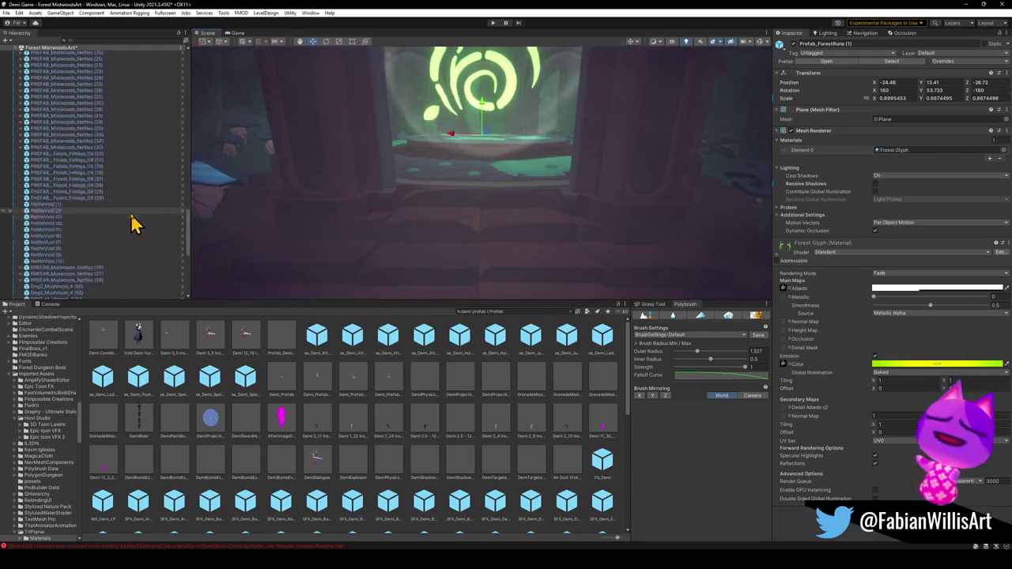
left_click_drag(189, 233, 185, 106)
left_click(65, 124)
mouse_move(579, 179)
left_mouse_down()
mouse_move(578, 167)
mouse_move(569, 226)
mouse_move(581, 247)
mouse_move(492, 170)
mouse_move(621, 198)
mouse_move(524, 172)
mouse_move(585, 187)
mouse_move(583, 197)
mouse_move(624, 188)
mouse_move(655, 154)
mouse_move(388, 106)
mouse_move(443, 159)
mouse_move(532, 188)
left_mouse_up()
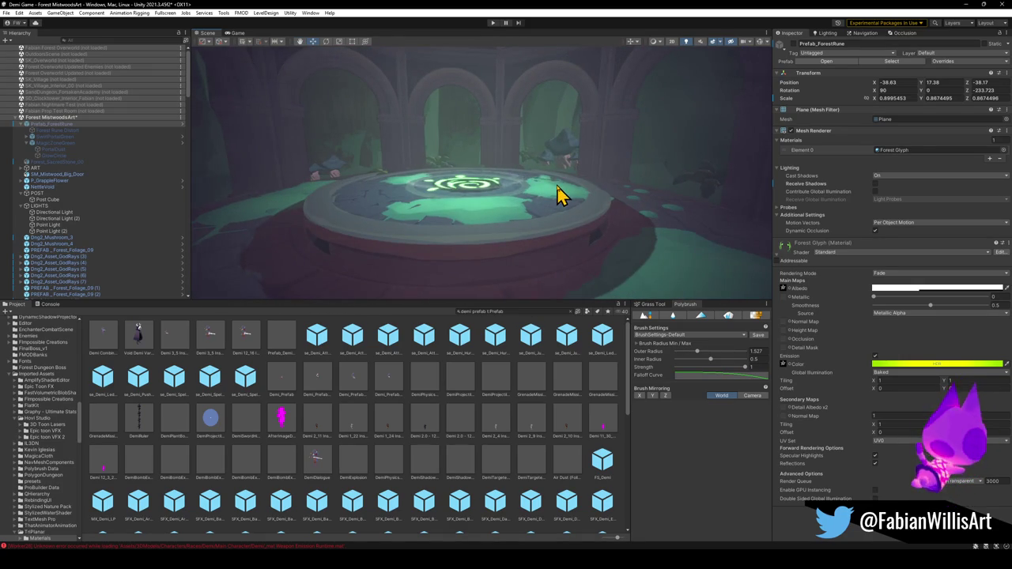
Scale Prefab_ForestRune (1) down to about 0.59, centred in the pedestal pit at Y 13.
mouse_move(557, 196)
left_mouse_down()
mouse_move(492, 208)
mouse_move(469, 195)
mouse_move(491, 188)
mouse_move(479, 214)
mouse_move(535, 232)
mouse_move(574, 220)
mouse_move(545, 226)
mouse_move(503, 213)
left_mouse_up()
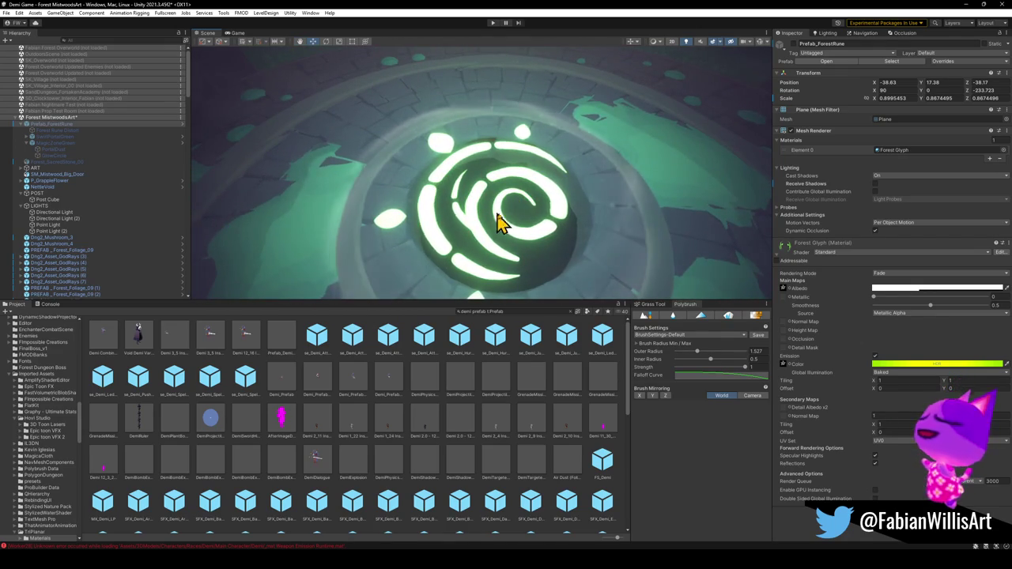
left_click(477, 227)
mouse_move(501, 203)
left_mouse_down()
mouse_move(485, 219)
mouse_move(498, 210)
left_mouse_up()
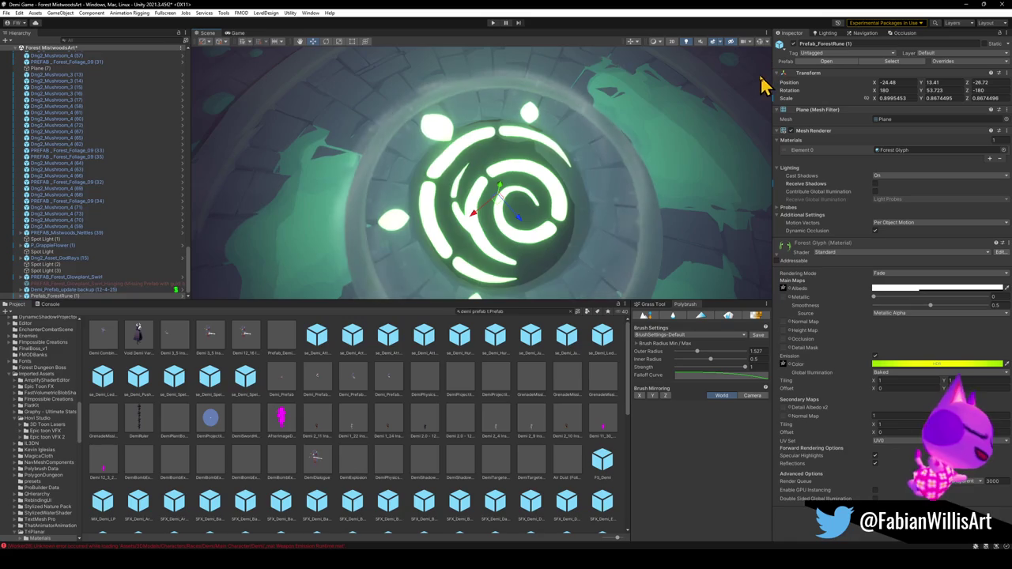
mouse_move(664, 97)
left_mouse_down()
mouse_move(592, 90)
mouse_move(520, 158)
mouse_move(526, 147)
mouse_move(542, 129)
mouse_move(500, 198)
mouse_move(527, 167)
mouse_move(509, 94)
mouse_move(527, 108)
left_mouse_up()
scroll(520, 159, "down", 4)
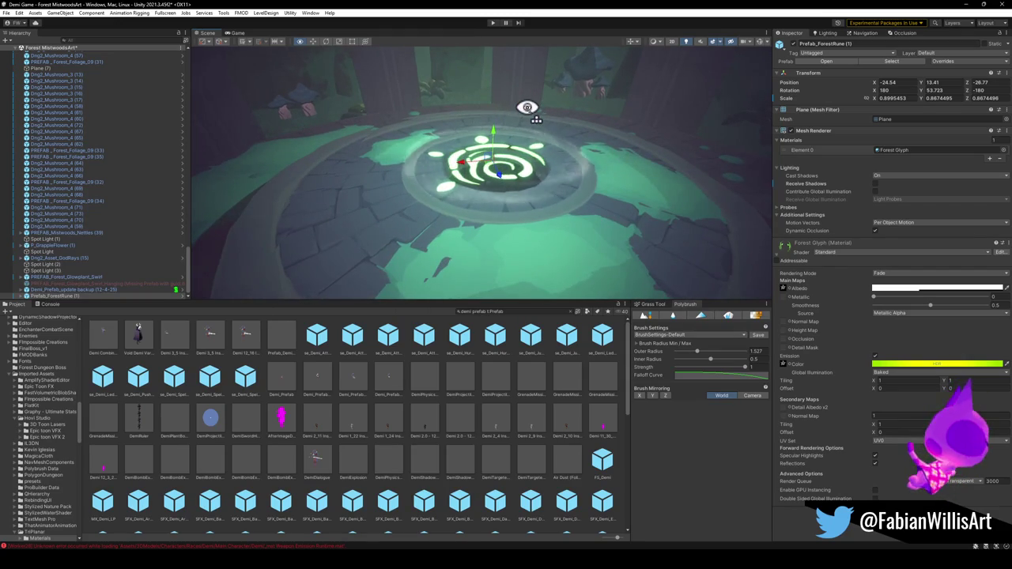
key("r")
left_click_drag(495, 145, 490, 182)
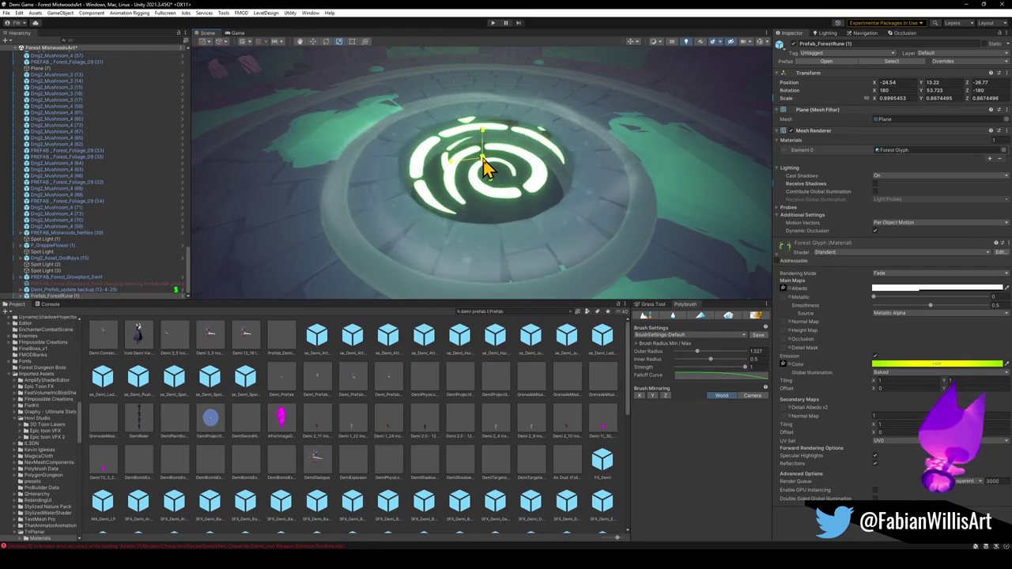
mouse_move(481, 174)
left_mouse_down()
mouse_move(475, 182)
mouse_move(540, 242)
left_mouse_up()
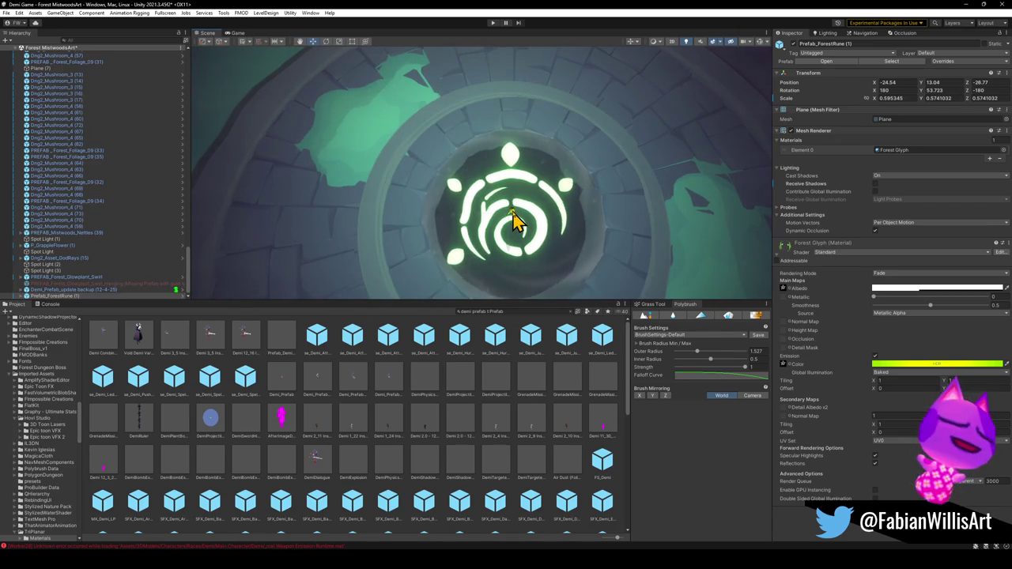
mouse_move(515, 223)
left_mouse_down()
mouse_move(520, 192)
mouse_move(493, 108)
mouse_move(492, 41)
mouse_move(492, 102)
mouse_move(567, 102)
left_mouse_up()
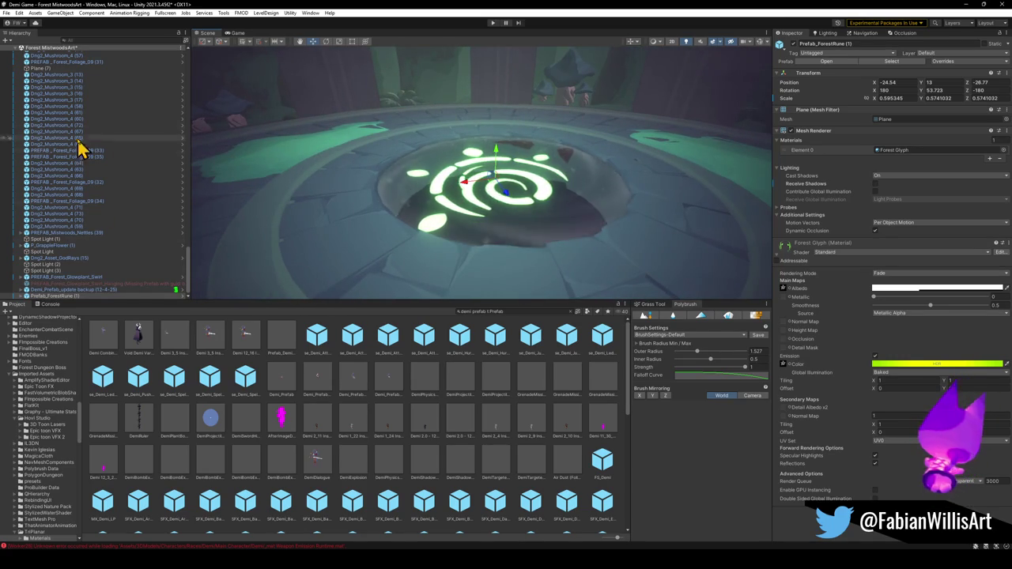
left_click(41, 297)
key("Right")
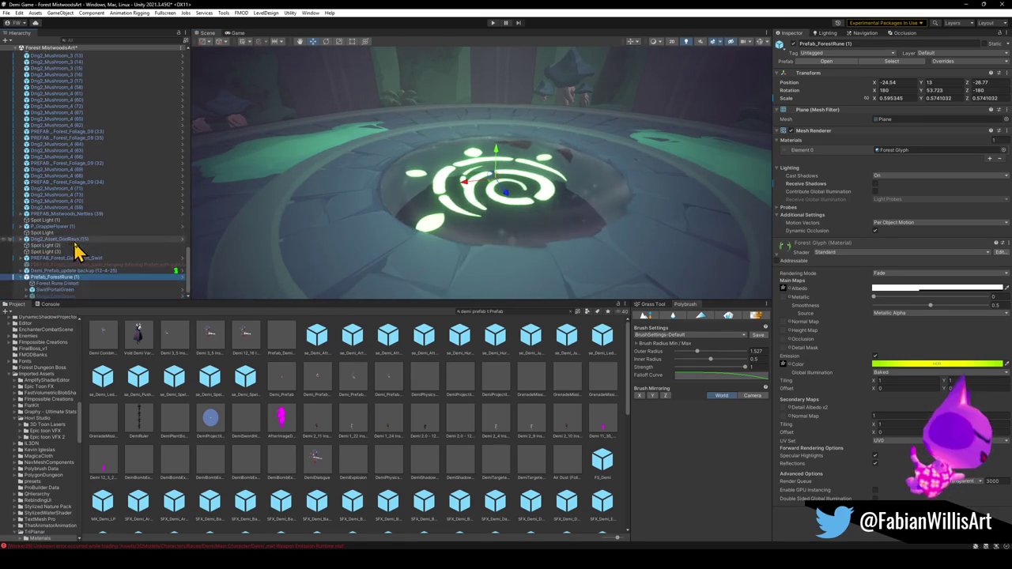
Raise SwirlPortalGreen higher above the pedestal and scale it up.
key("Down")
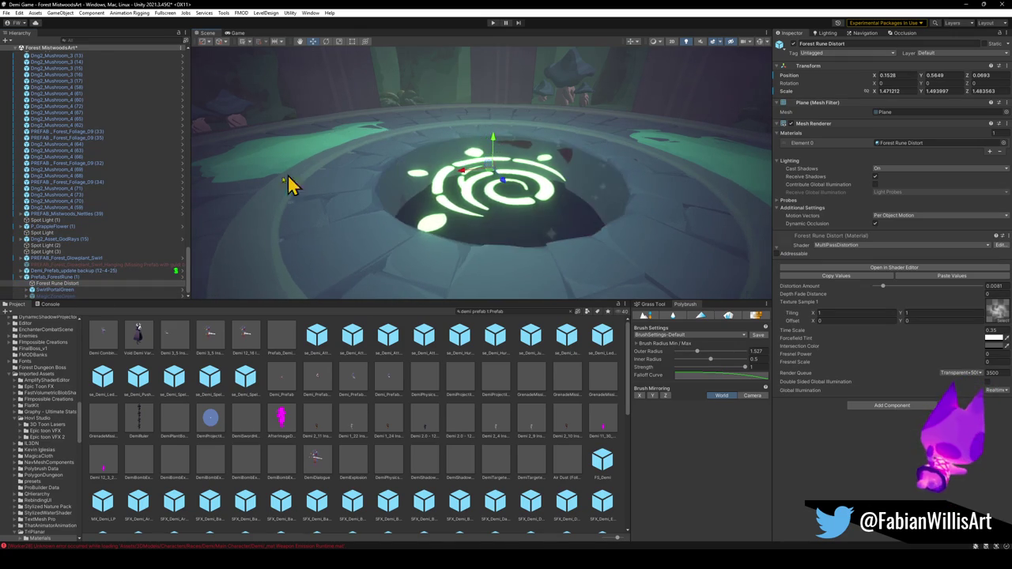
left_click(65, 290)
left_click_drag(491, 139, 495, 135)
key("r")
mouse_move(495, 171)
left_mouse_down()
mouse_move(640, 203)
mouse_move(545, 158)
left_mouse_up()
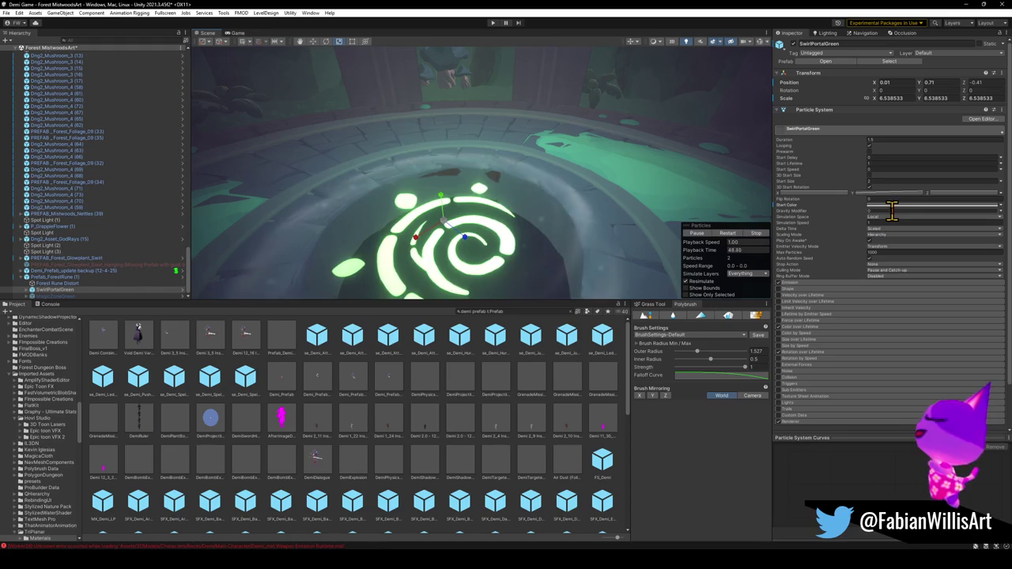
Set the swirl portal's particle start colour to green.
left_click(901, 206)
mouse_move(947, 261)
left_mouse_down()
mouse_move(945, 281)
mouse_move(958, 260)
left_mouse_up()
left_click(934, 230)
mouse_move(546, 178)
left_mouse_down()
mouse_move(575, 192)
mouse_move(429, 163)
mouse_move(362, 163)
mouse_move(260, 190)
left_mouse_up()
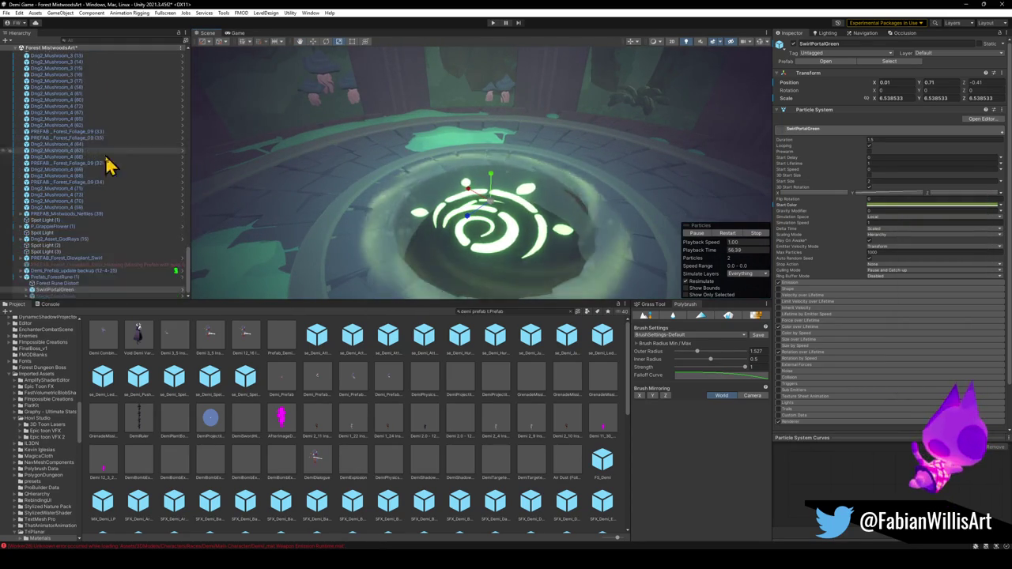
Scale Prefab_ForestRune (1) back up to about 0.87 × 0.84.
left_click(60, 278)
left_click_drag(490, 227, 490, 205)
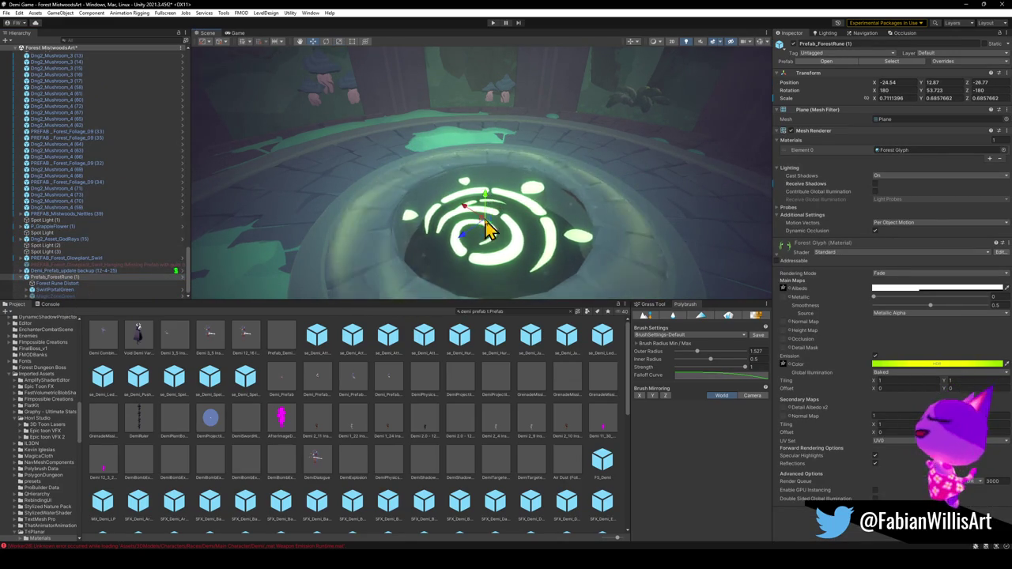
mouse_move(472, 249)
left_mouse_down()
mouse_move(521, 290)
mouse_move(472, 229)
left_mouse_up()
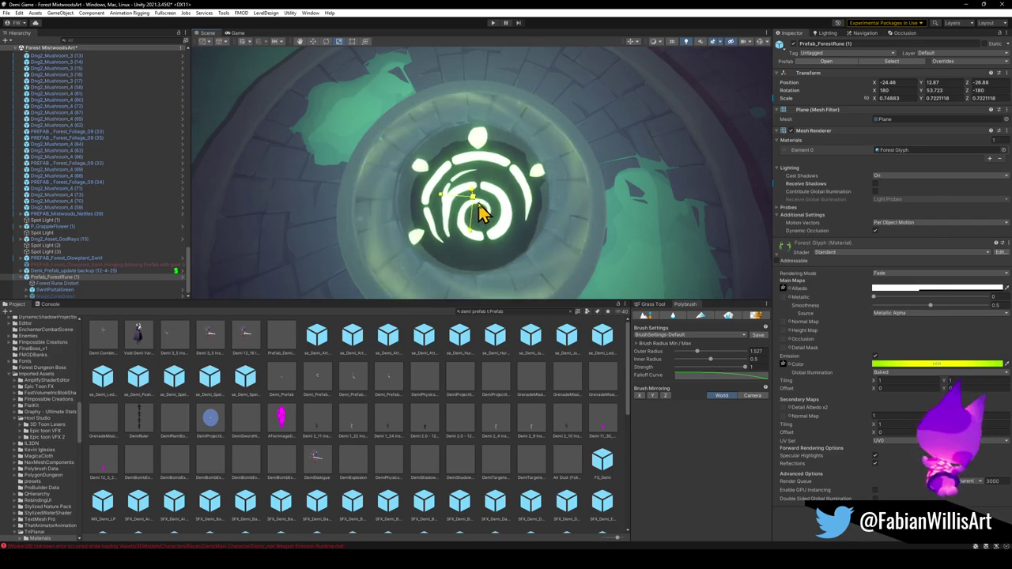
mouse_move(484, 212)
left_mouse_down()
mouse_move(529, 113)
mouse_move(575, 109)
left_mouse_up()
left_click(57, 283)
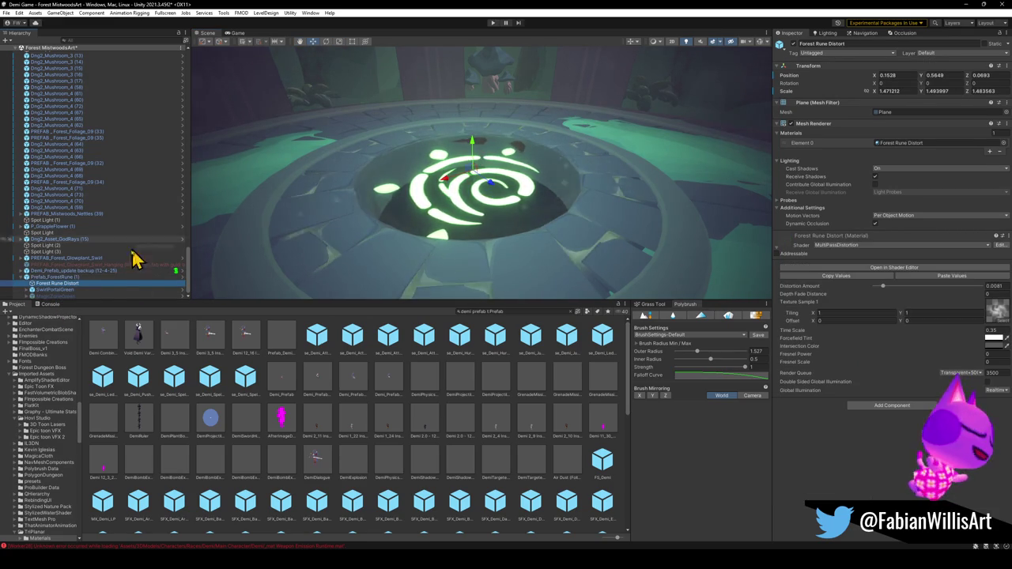
left_click(79, 290)
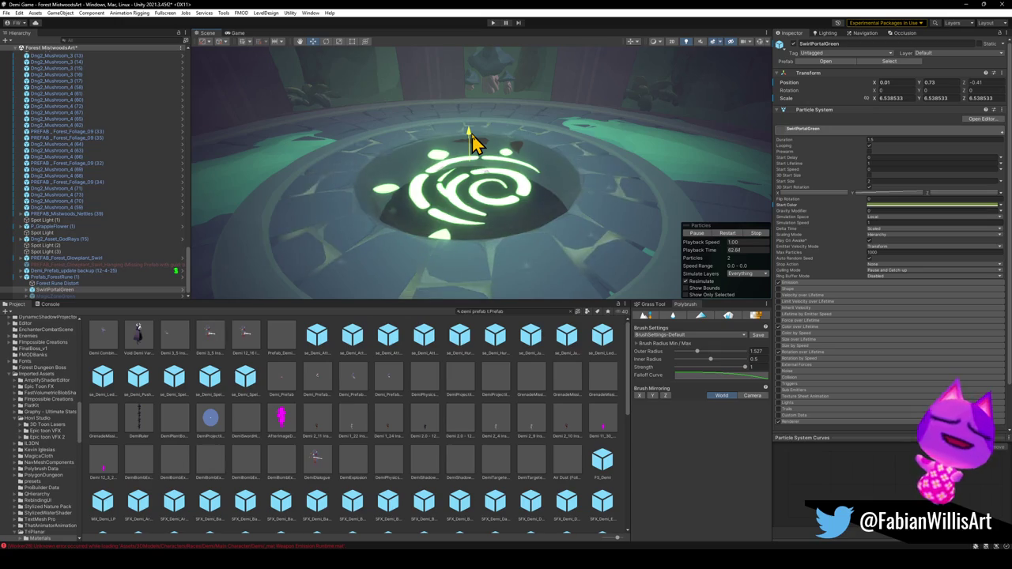
Duplicate SwirlPortalGreen twice and scale the second copy, SwirlPortalGreen (2), to about 14.87.
mouse_move(472, 143)
left_mouse_down()
mouse_move(409, 197)
mouse_move(513, 221)
mouse_move(533, 234)
mouse_move(498, 236)
mouse_move(529, 241)
mouse_move(409, 193)
mouse_move(469, 219)
mouse_move(390, 228)
mouse_move(558, 140)
left_mouse_up()
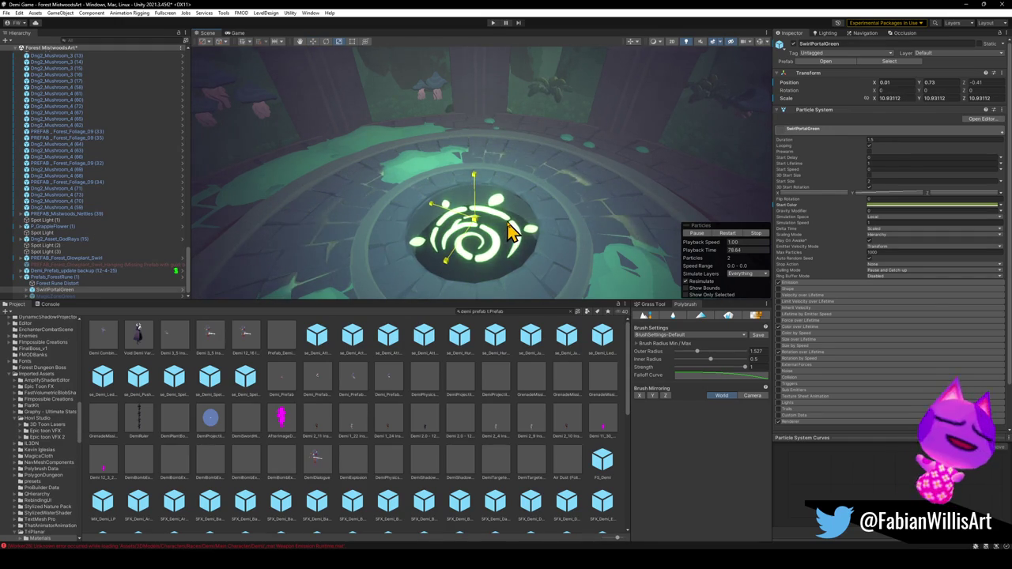
key("ctrl+d")
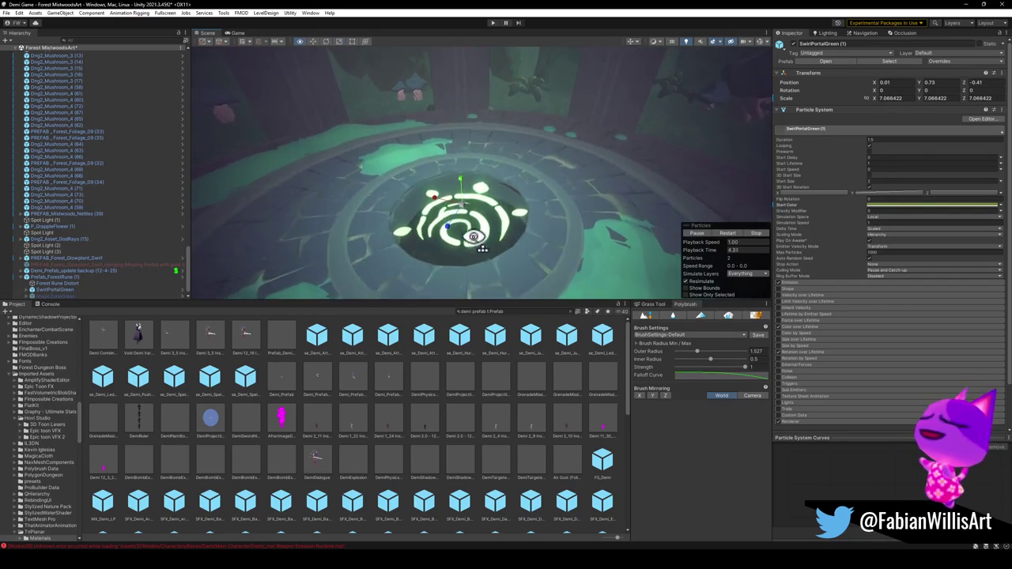
key("ctrl+d")
left_click_drag(490, 217, 512, 218)
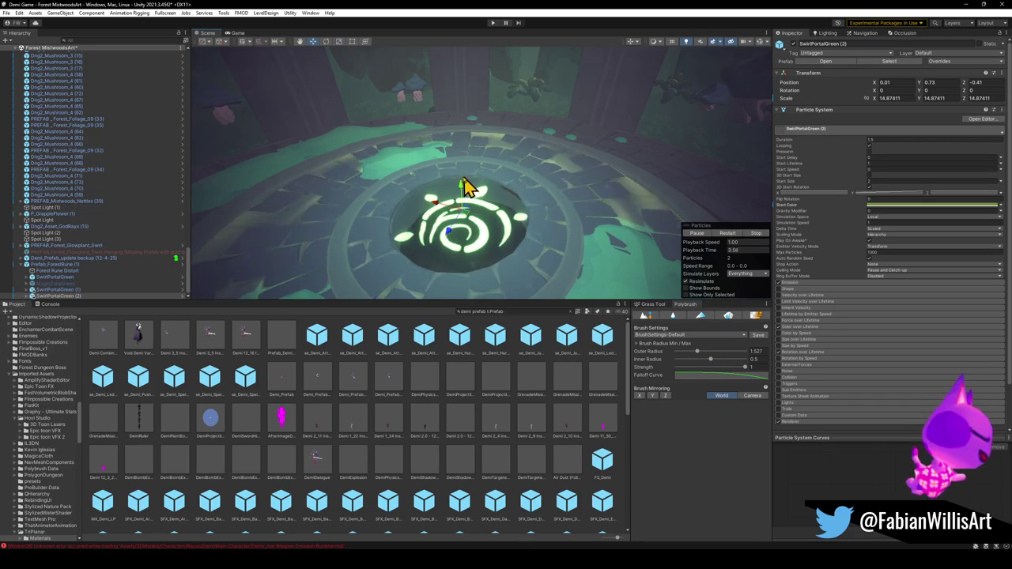
mouse_move(466, 193)
left_mouse_down()
mouse_move(515, 190)
mouse_move(450, 197)
mouse_move(517, 212)
mouse_move(425, 198)
mouse_move(521, 212)
mouse_move(567, 185)
mouse_move(469, 201)
mouse_move(307, 168)
mouse_move(441, 194)
mouse_move(409, 194)
mouse_move(416, 233)
mouse_move(463, 203)
mouse_move(458, 219)
left_mouse_up()
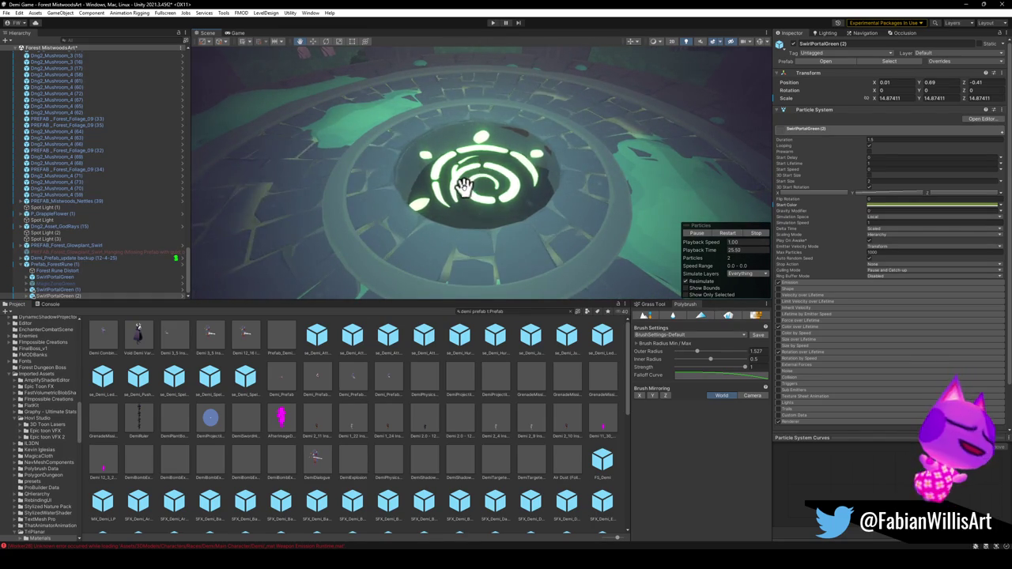
left_click_drag(625, 253, 613, 105)
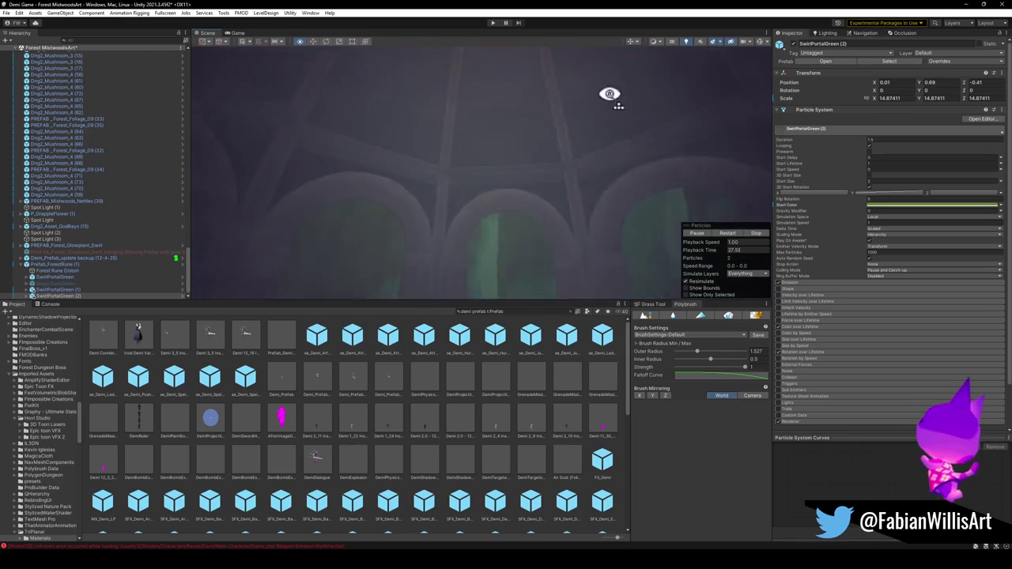
mouse_move(554, 115)
left_mouse_down()
mouse_move(548, 332)
mouse_move(553, 289)
mouse_move(519, 214)
mouse_move(577, 214)
mouse_move(416, 198)
mouse_move(490, 210)
mouse_move(551, 248)
mouse_move(530, 233)
mouse_move(350, 216)
mouse_move(510, 216)
mouse_move(411, 202)
left_mouse_up()
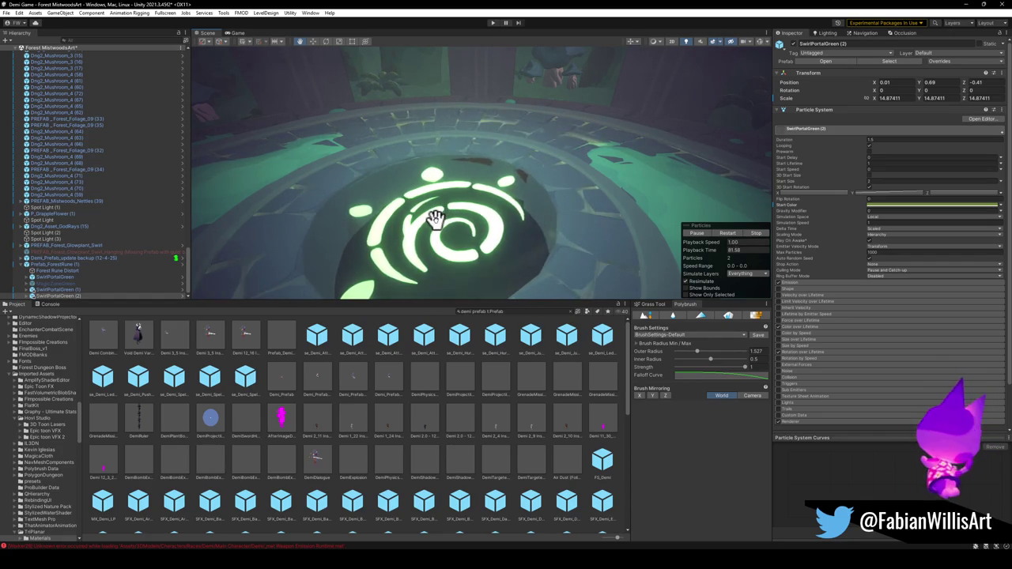
mouse_move(437, 220)
left_mouse_down()
mouse_move(616, 274)
mouse_move(614, 213)
mouse_move(555, 185)
mouse_move(470, 168)
mouse_move(526, 197)
mouse_move(372, 214)
mouse_move(391, 204)
left_mouse_up()
Select Prefab_ForestRune (1), collapse its children, and frame it in the Scene view.
scroll(390, 204, "down", 2)
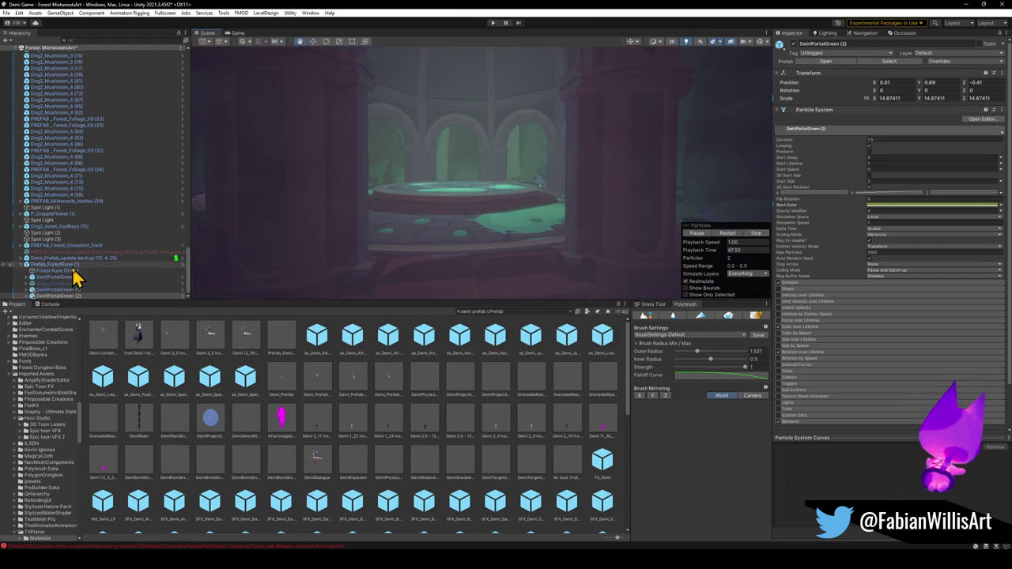
left_click(69, 266)
left_click(22, 268)
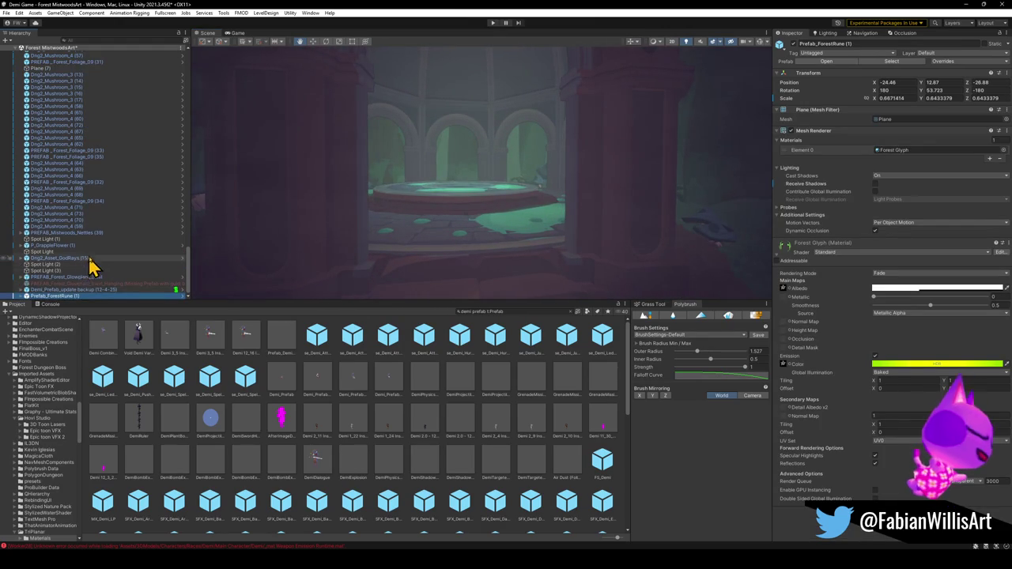
scroll(94, 264, "up", 5)
scroll(102, 261, "up", 10)
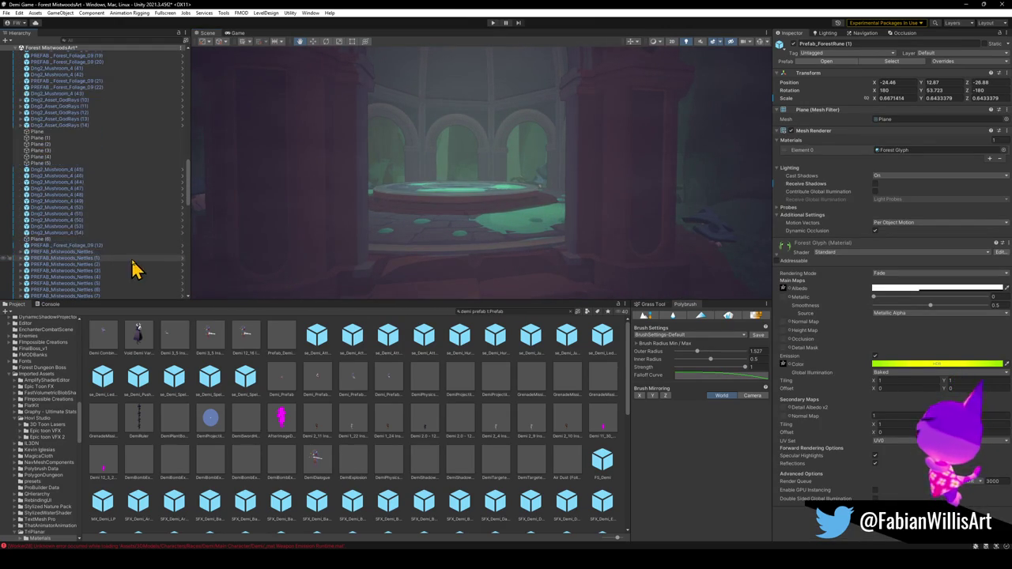
scroll(101, 261, "down", 15)
scroll(488, 201, "down", 5)
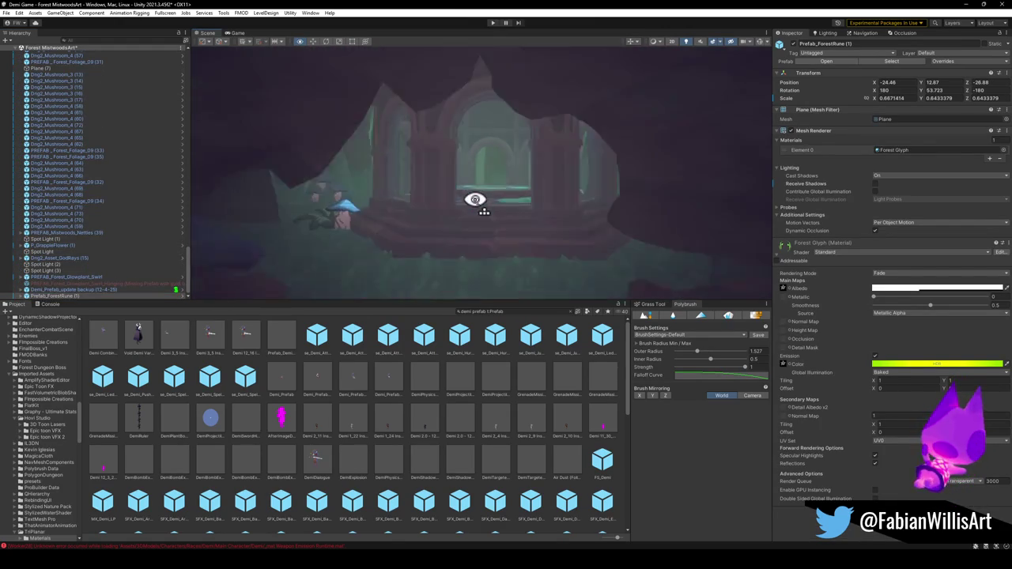
scroll(488, 201, "up", 10)
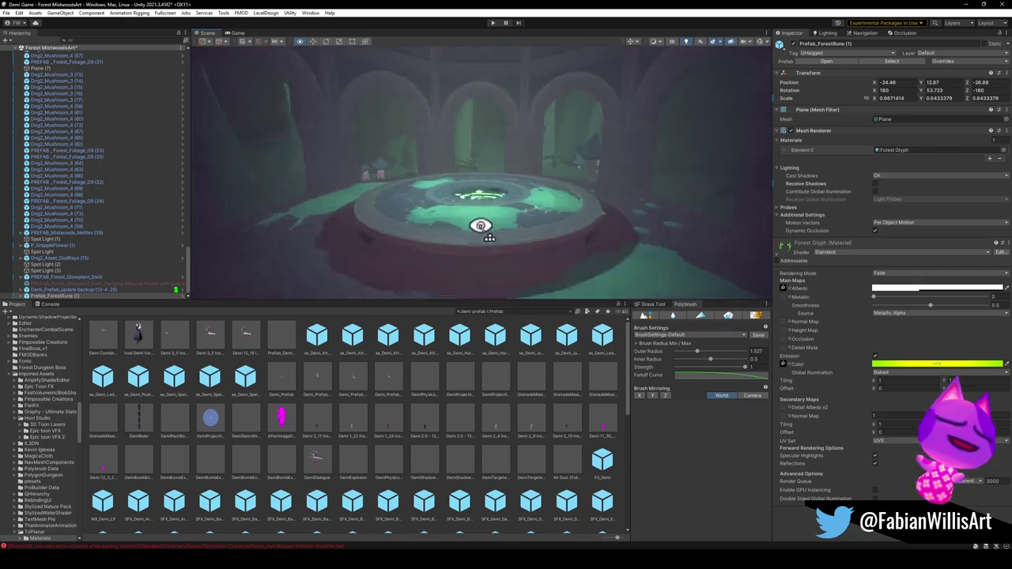
mouse_move(480, 241)
left_mouse_down()
mouse_move(506, 267)
mouse_move(496, 243)
mouse_move(542, 273)
mouse_move(543, 219)
mouse_move(460, 219)
mouse_move(549, 215)
mouse_move(477, 218)
left_mouse_up()
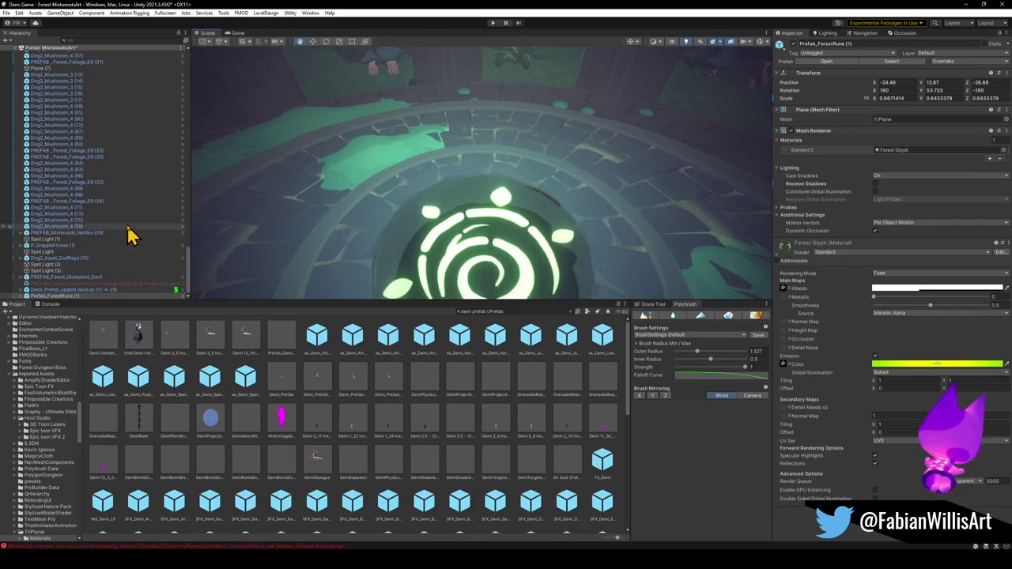
key("f")
left_click_drag(490, 230, 537, 233)
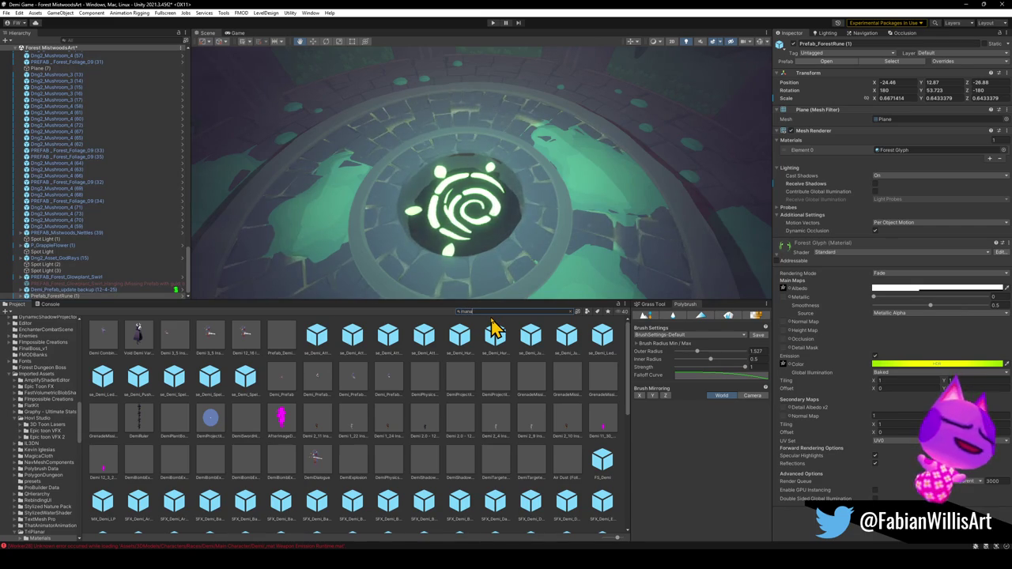
Clear the Project asset search so the TriPlanar Materials folder contents reappear.
key("BackSpace")
key("BackSpace")
key("BackSpace")
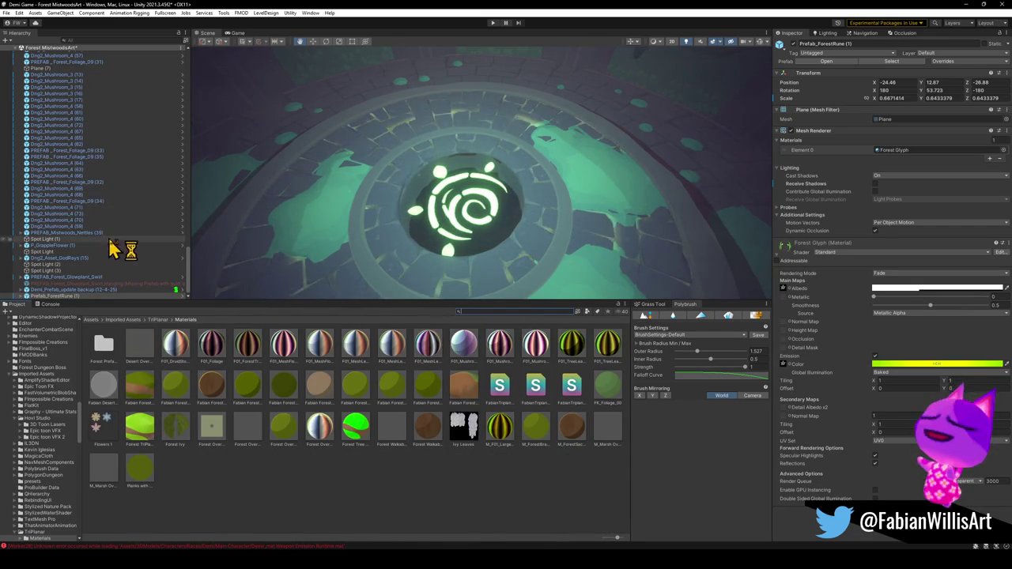
scroll(134, 255, "up", 5)
scroll(139, 250, "down", 5)
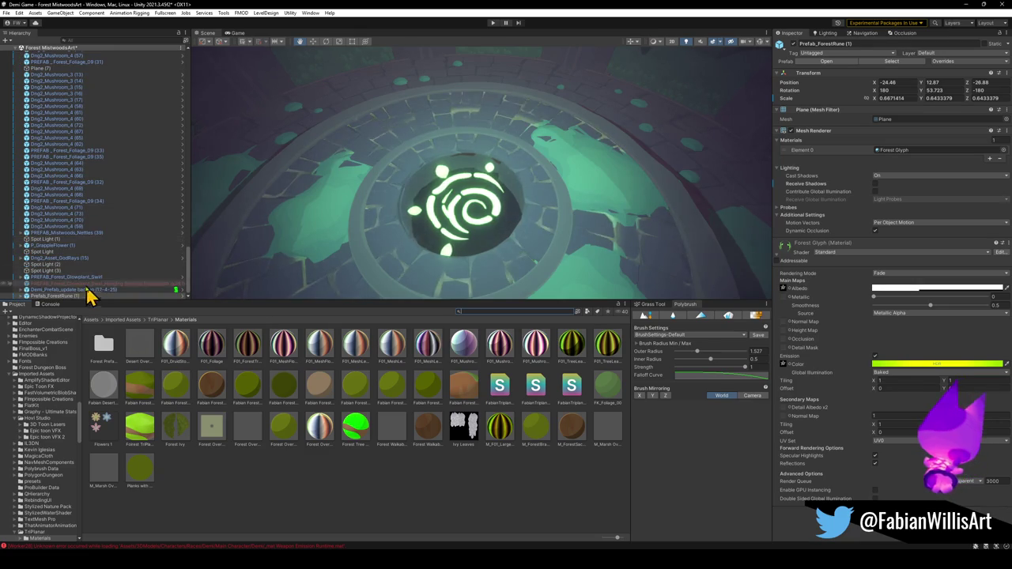
left_click_drag(190, 277, 181, 79)
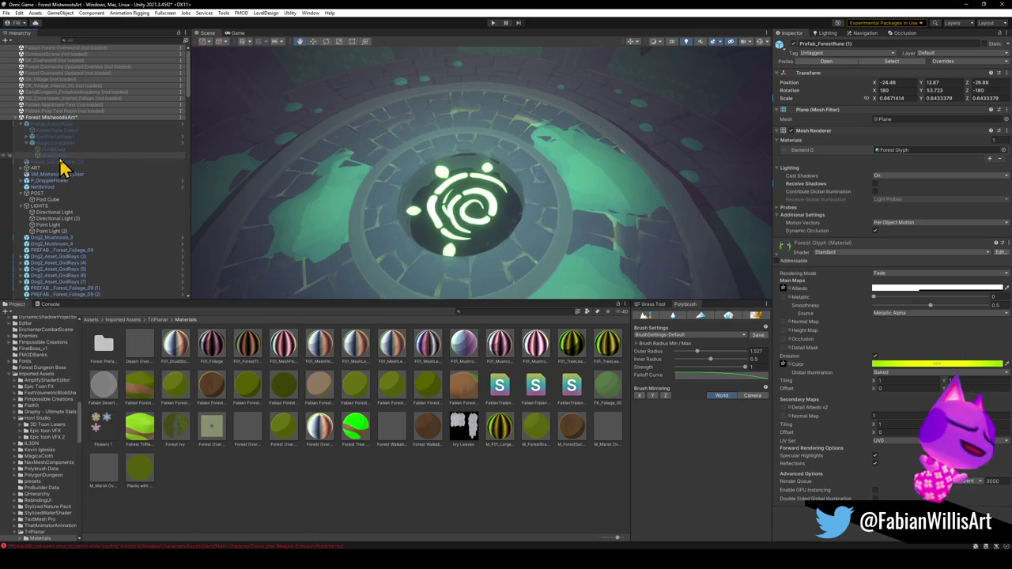
Delete the Demi_Prefab_update backup player from the forest scene and save the scene.
mouse_move(235, 207)
left_mouse_down()
mouse_move(655, 169)
mouse_move(513, 112)
mouse_move(498, 138)
left_mouse_up()
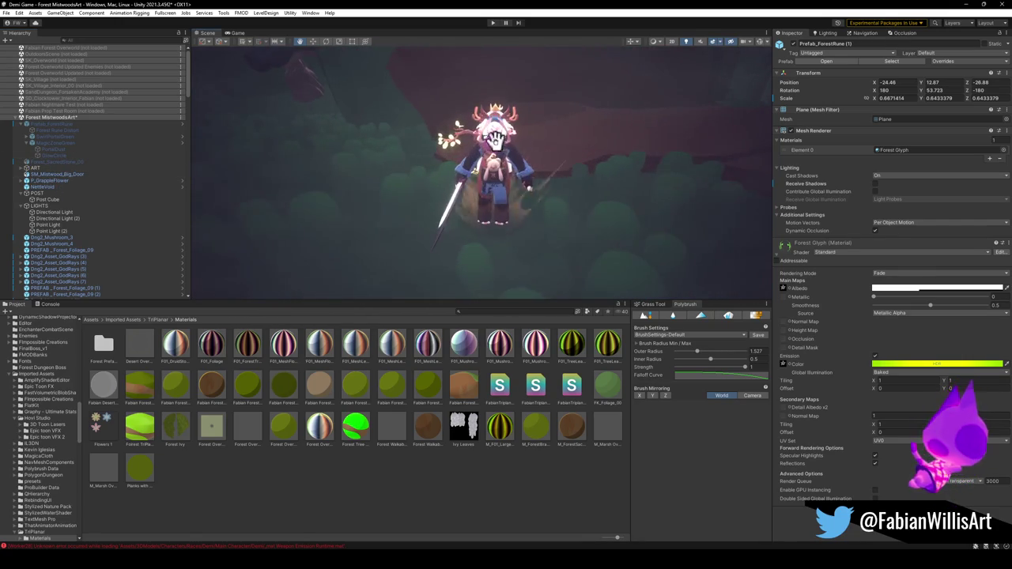
left_click(491, 150)
left_click(71, 296)
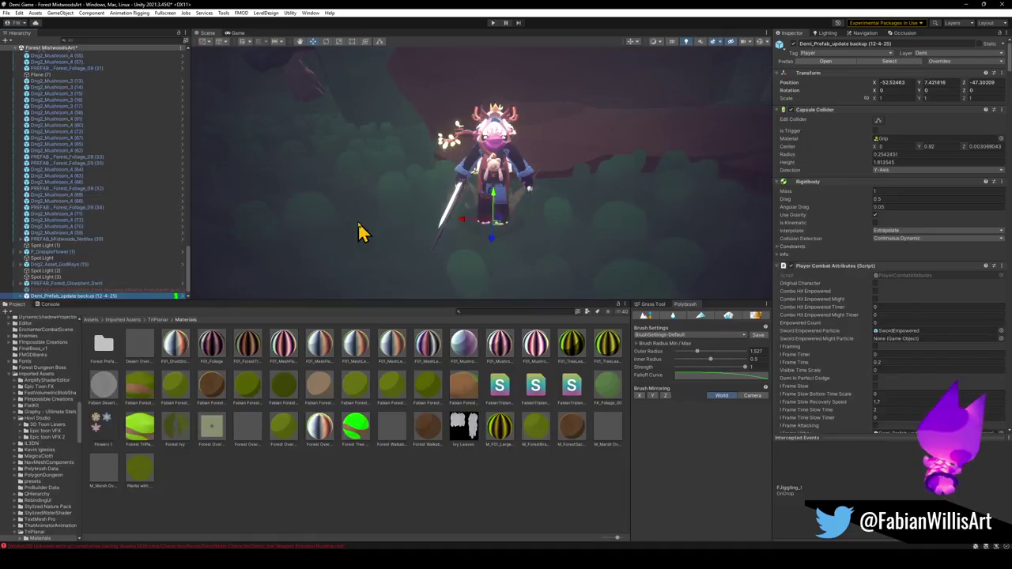
key("Delete")
mouse_move(402, 253)
left_mouse_down()
mouse_move(411, 198)
mouse_move(422, 240)
mouse_move(393, 256)
mouse_move(436, 255)
mouse_move(429, 269)
left_mouse_up()
key("ctrl+s")
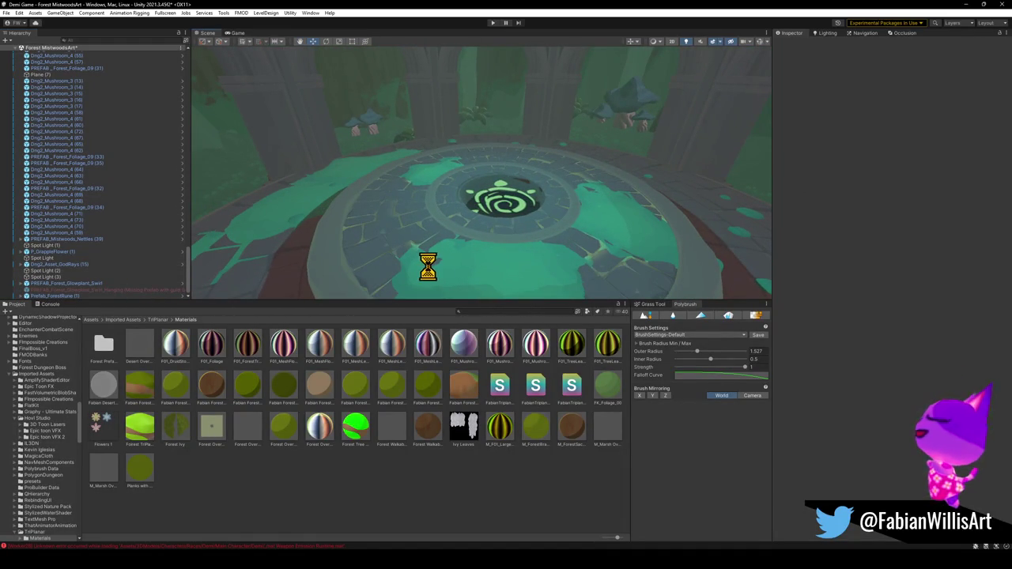
Collapse the Hierarchy's scenes and load SK_Overworld alongside Forest MistwoodsArt.
left_click(126, 203)
key("ctrl+a")
key("Left")
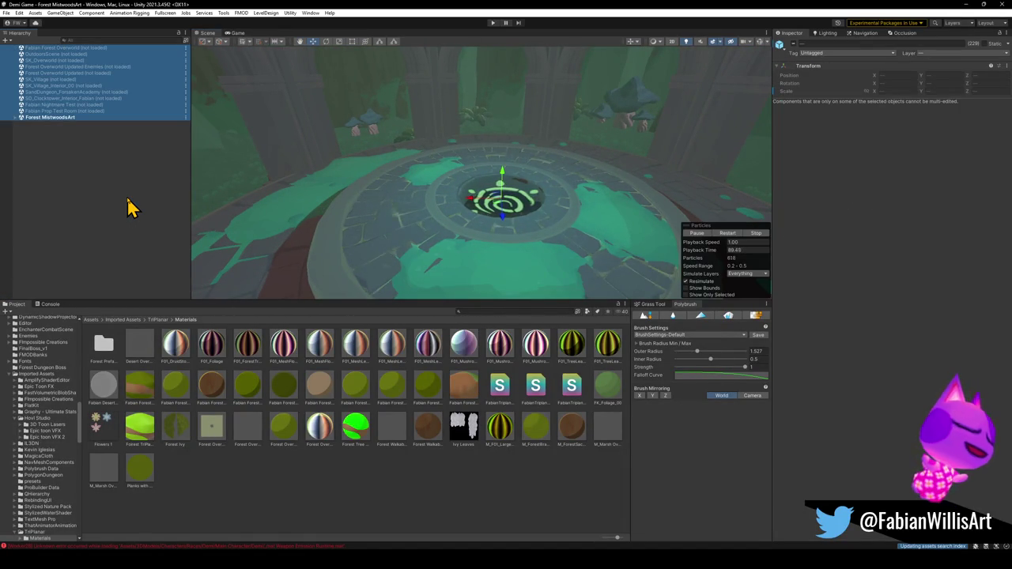
left_click(127, 207)
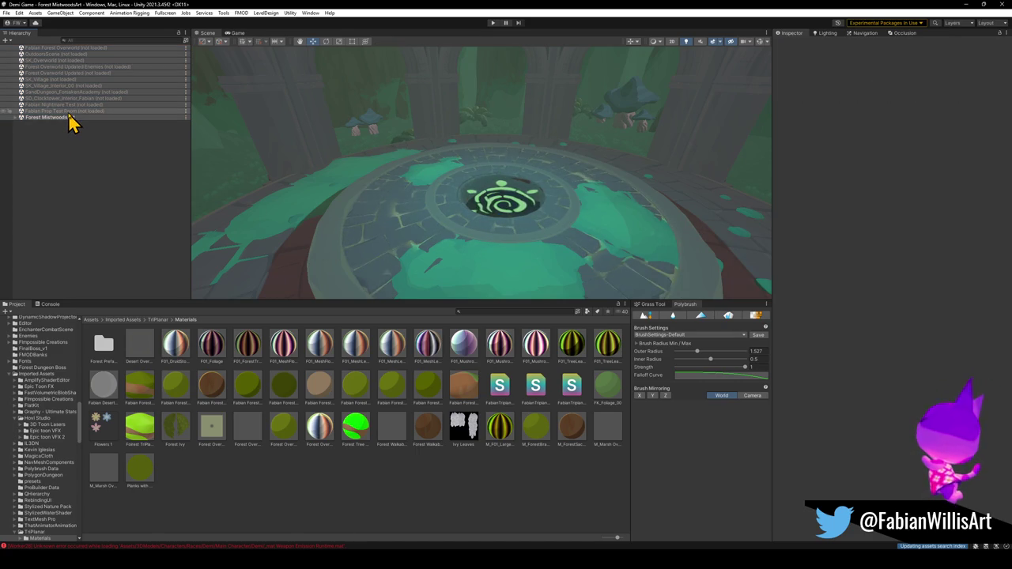
right_click(67, 62)
left_click(100, 69)
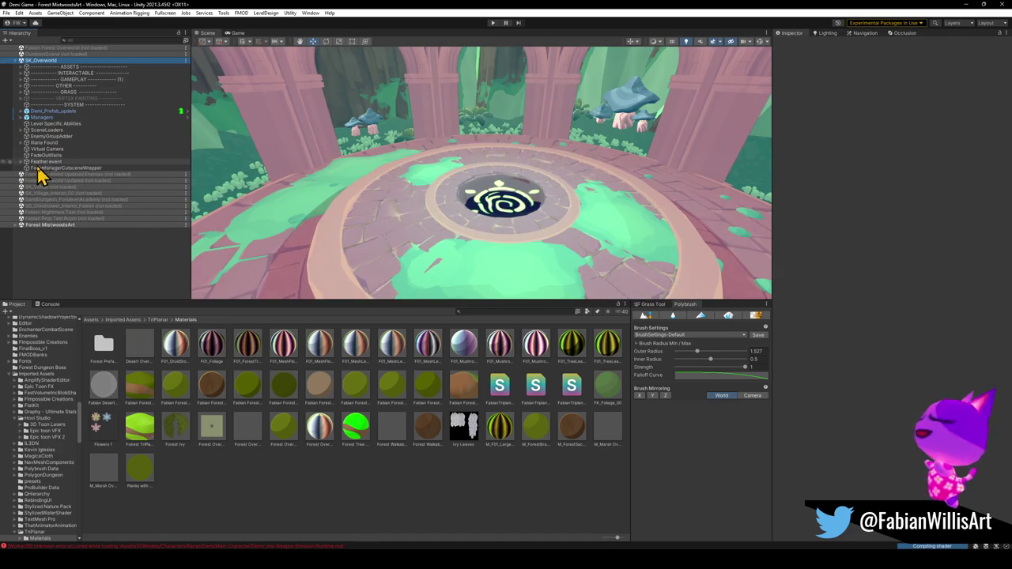
Move Demi_Prefab_update, Managers and Level Specific Abilities into the Forest MistwoodsArt scene.
left_click(72, 111)
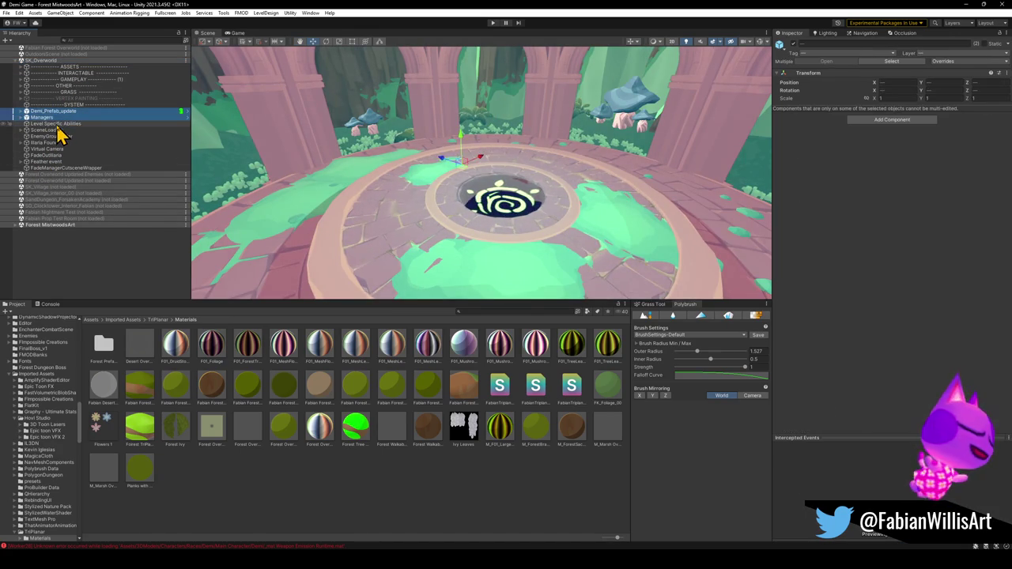
left_click(57, 125, "ctrl")
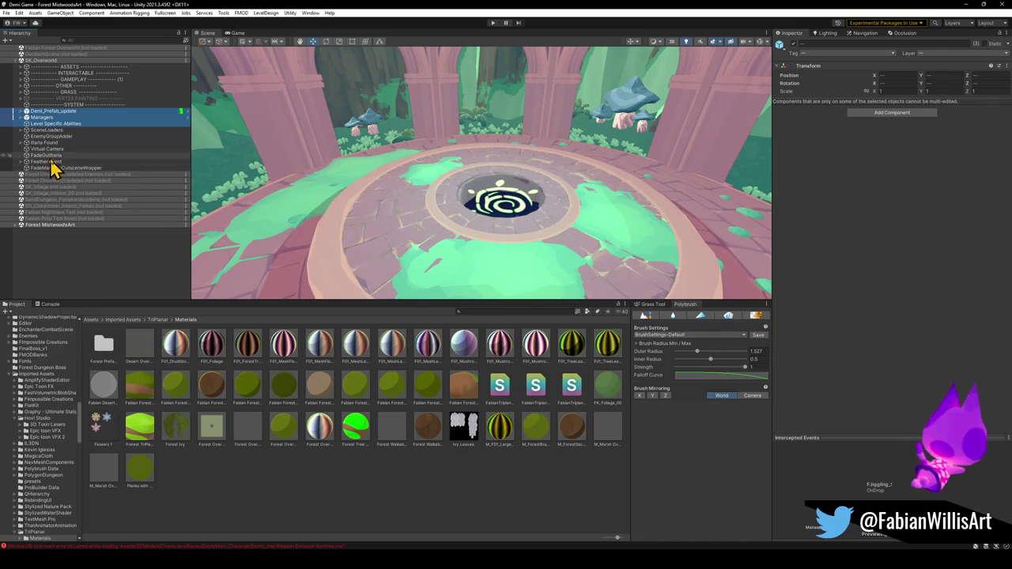
left_click(19, 227)
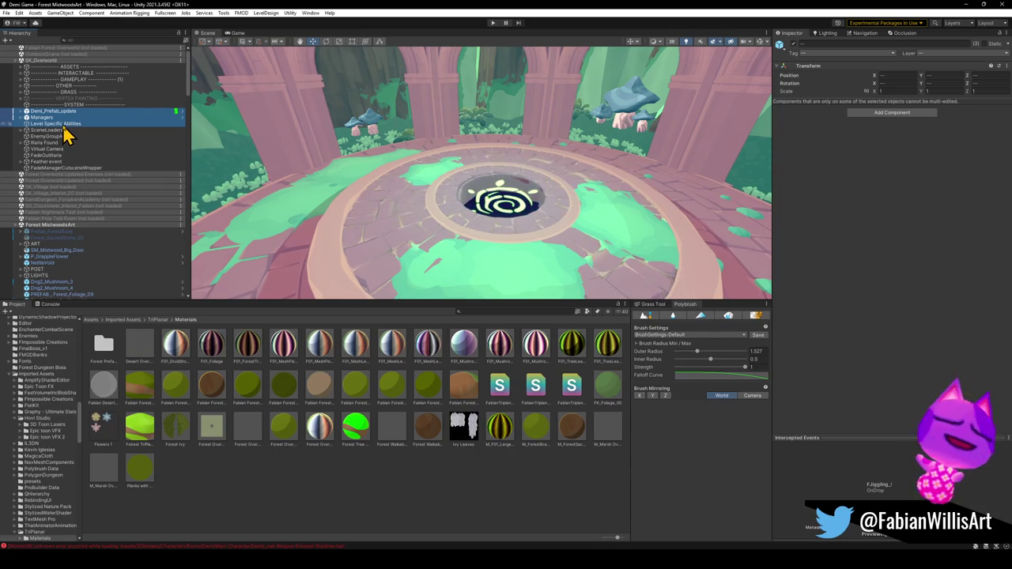
left_click_drag(43, 196, 39, 239)
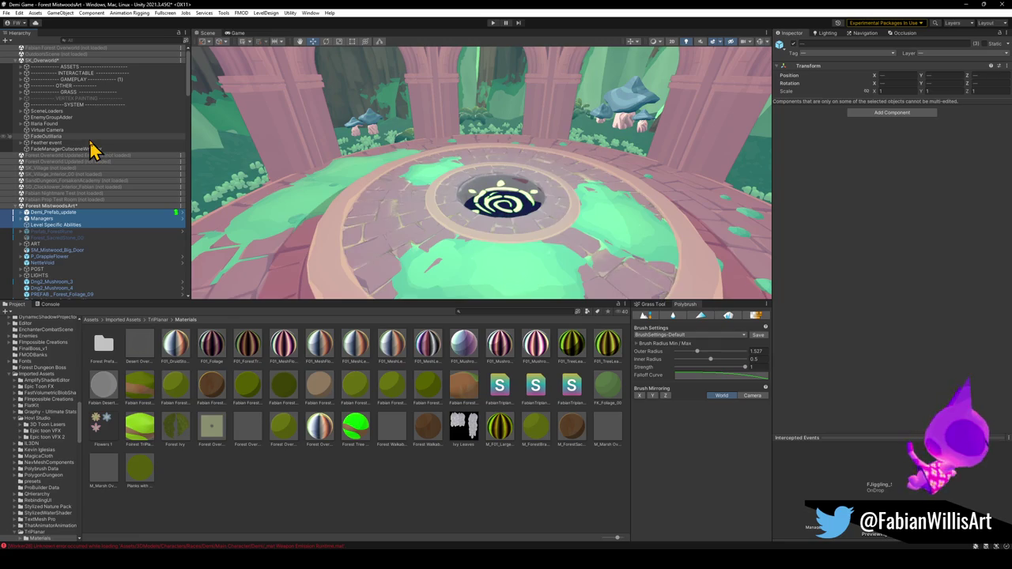
Remove the SK_Overworld scene without saving its changes.
right_click(68, 61)
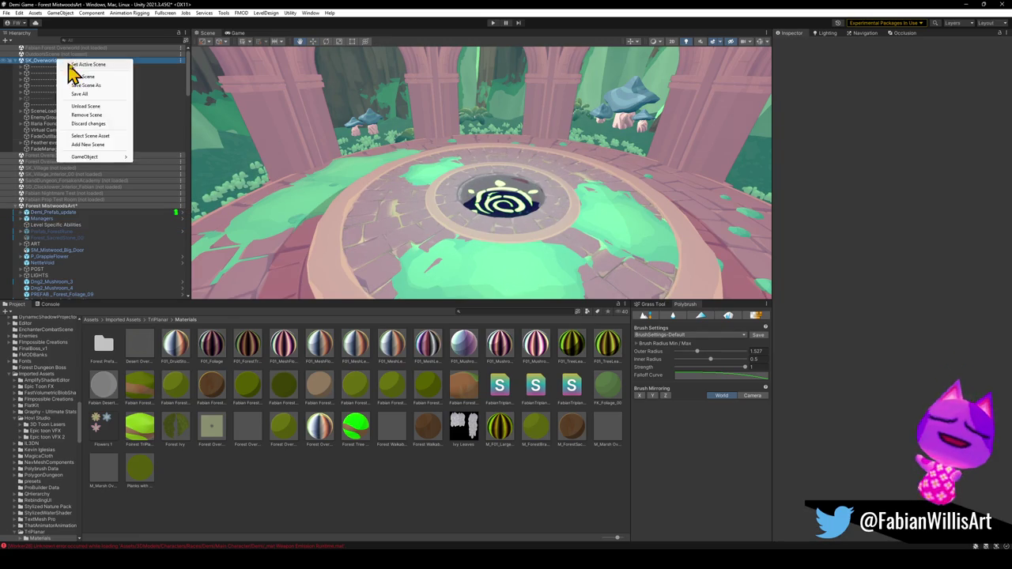
left_click(98, 114)
left_click(531, 298)
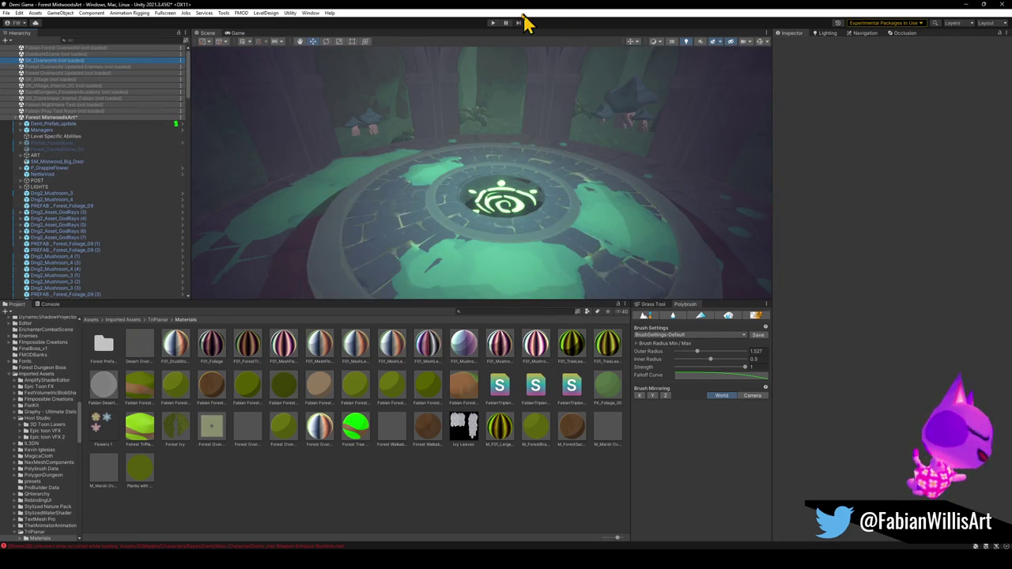
Playtest Forest MistwoodsArt in full screen as the player, then stop play mode.
left_click(492, 23)
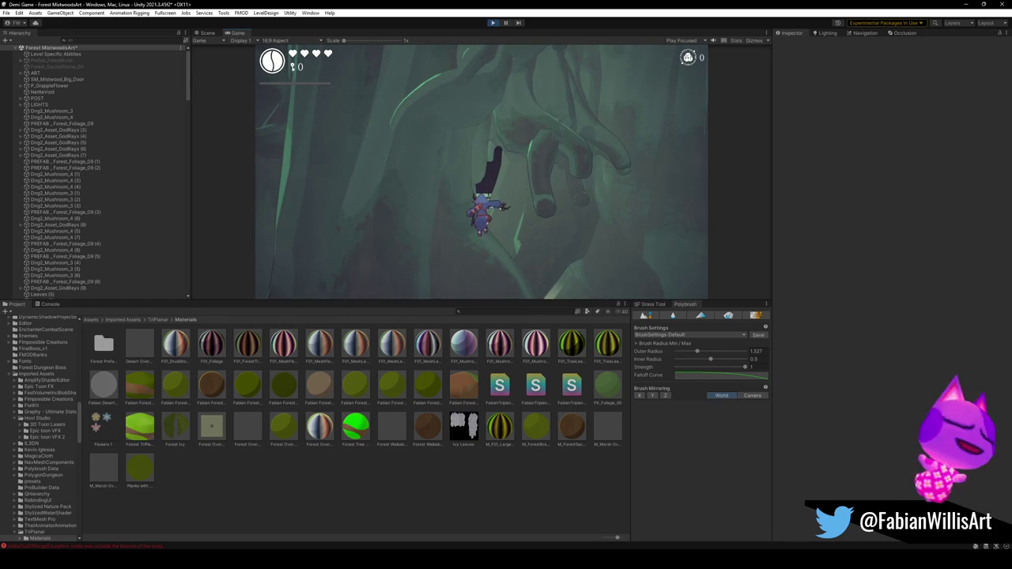
key("F10")
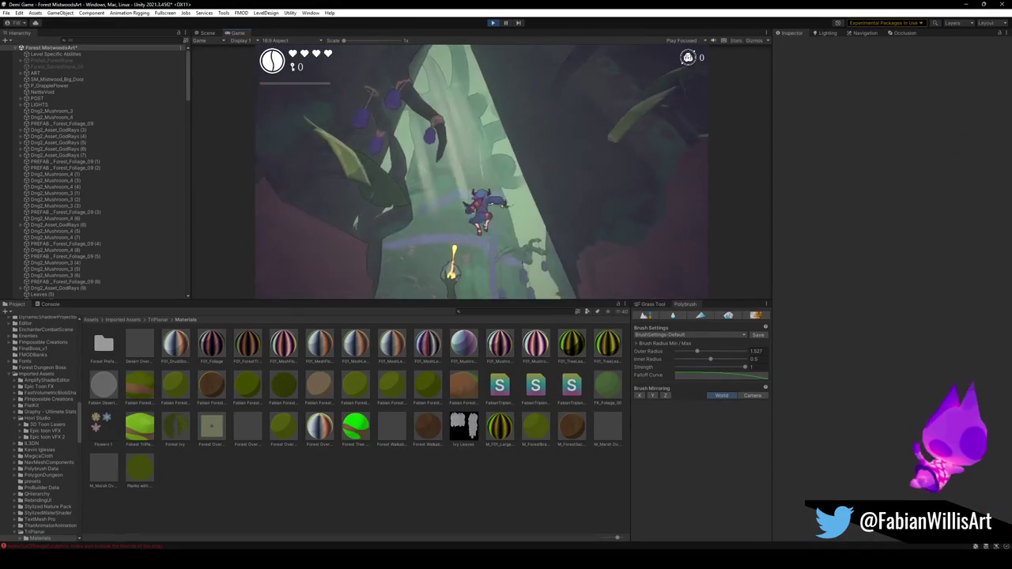
left_click(493, 22)
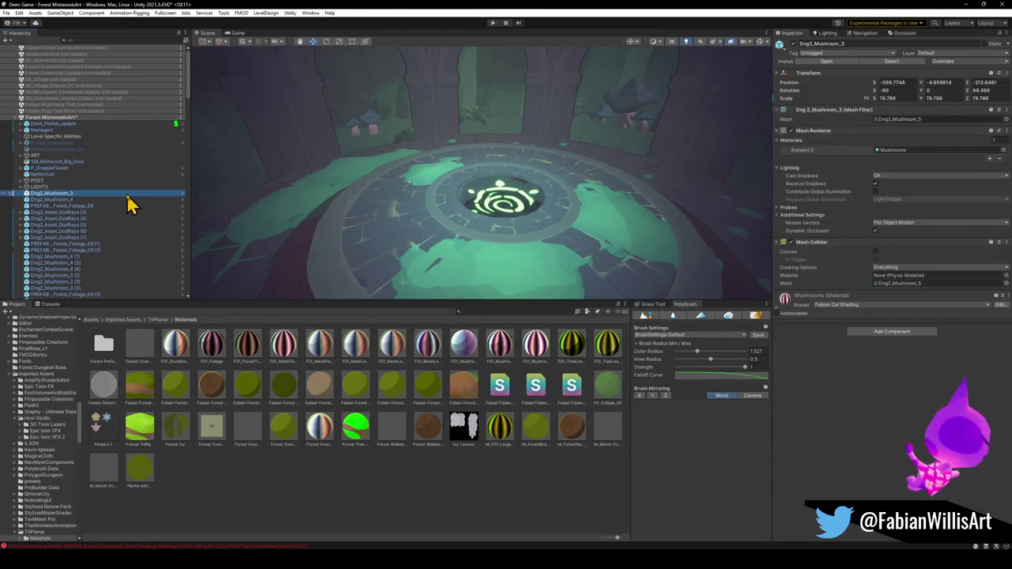
Search the Project window for 'physical' to find the PhysicalSavepoint prefab.
key("Left")
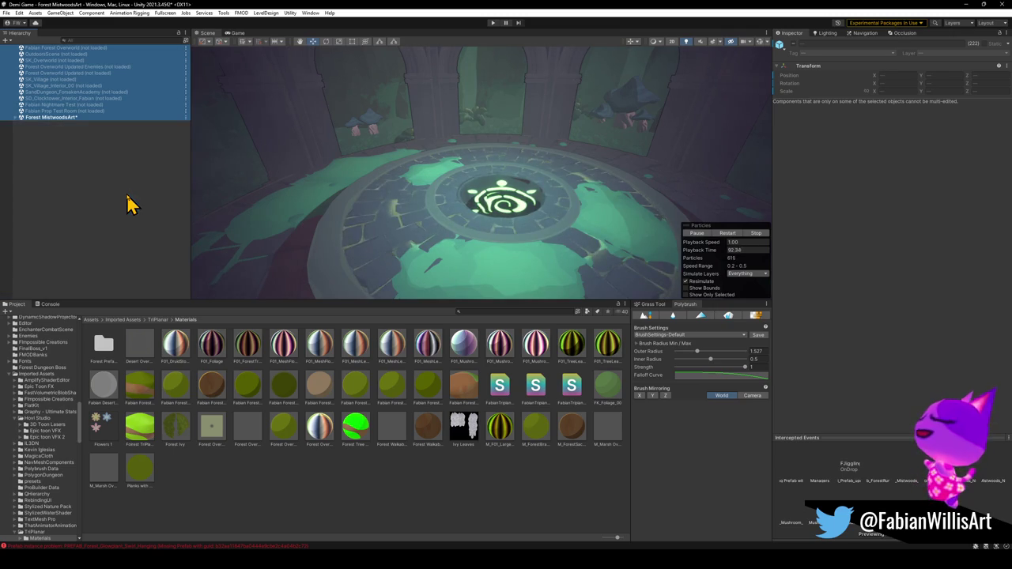
key("Right")
left_click(75, 268)
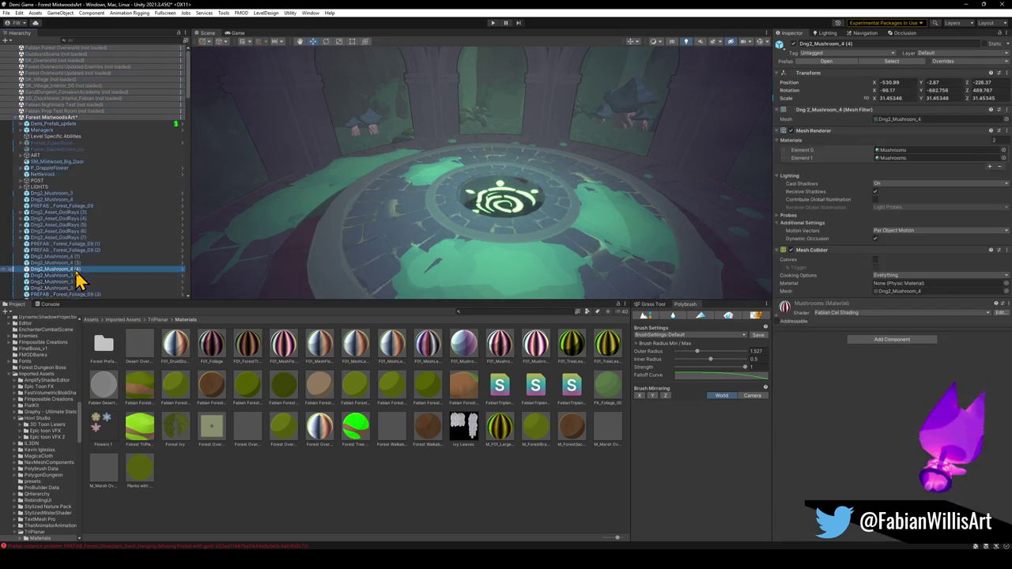
scroll(102, 282, "down", 10)
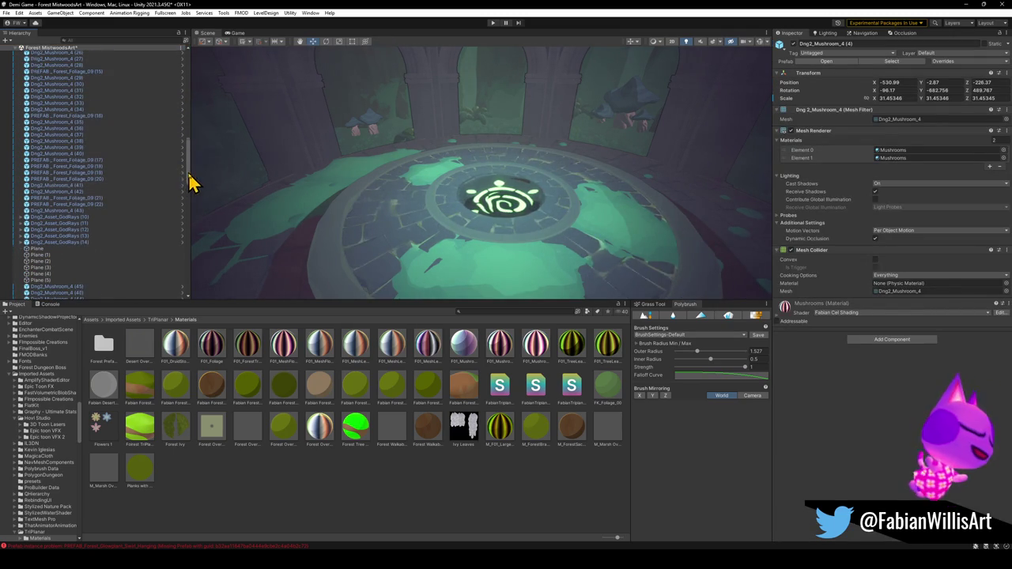
left_click_drag(188, 181, 165, 296)
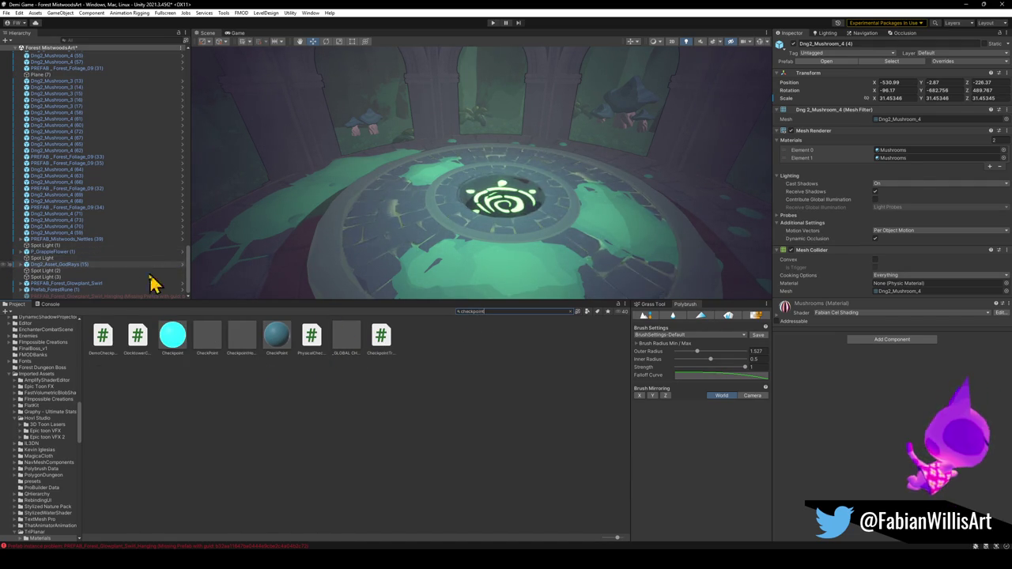
key("ctrl+f")
type("physical")
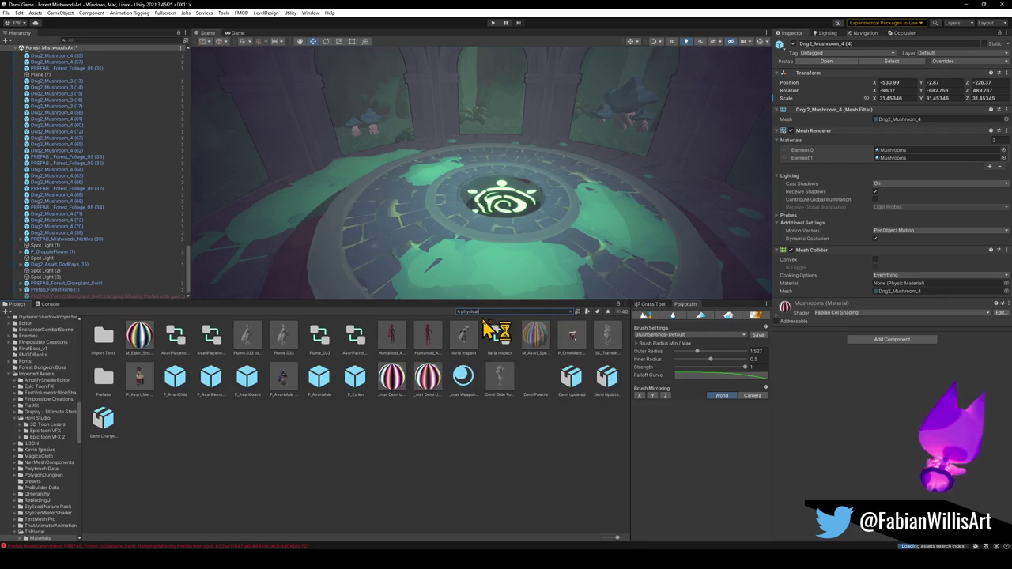
Place the PhysicalSavepoint crystal beside the pedestal, upright with Rotation X -90.
mouse_move(135, 336)
left_mouse_down()
mouse_move(284, 287)
mouse_move(276, 278)
left_mouse_up()
mouse_move(276, 278)
left_mouse_down()
mouse_move(361, 261)
mouse_move(362, 237)
mouse_move(414, 245)
mouse_move(441, 345)
left_mouse_up()
key("e")
mouse_move(423, 269)
left_mouse_down()
mouse_move(416, 255)
mouse_move(477, 253)
mouse_move(495, 229)
mouse_move(525, 234)
mouse_move(418, 214)
mouse_move(569, 204)
mouse_move(434, 205)
mouse_move(623, 219)
mouse_move(617, 242)
left_mouse_up()
left_click_drag(514, 189, 477, 188)
scroll(477, 188, "down", 3)
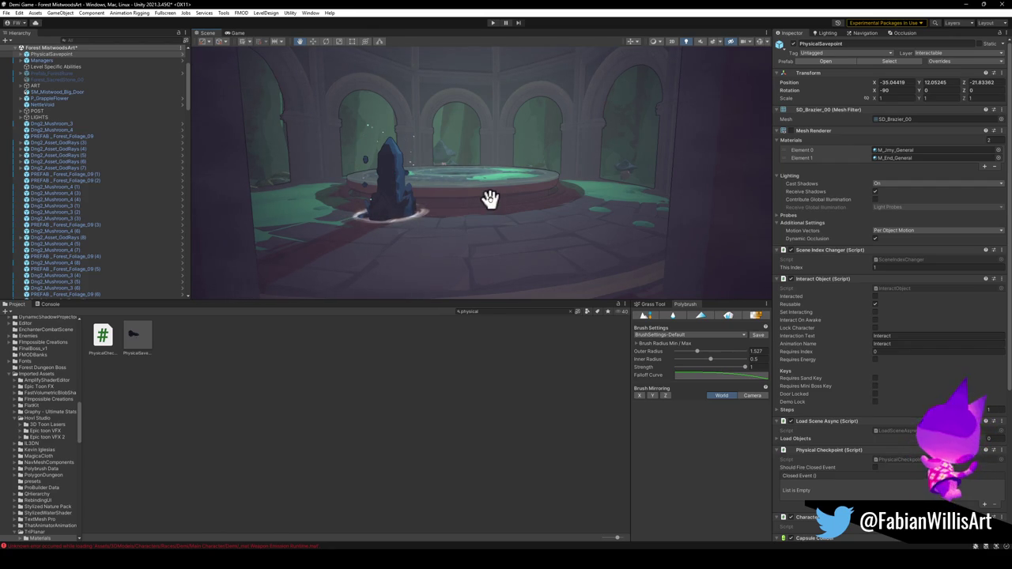
mouse_move(472, 217)
left_mouse_down()
mouse_move(466, 243)
mouse_move(506, 269)
mouse_move(454, 224)
left_mouse_up()
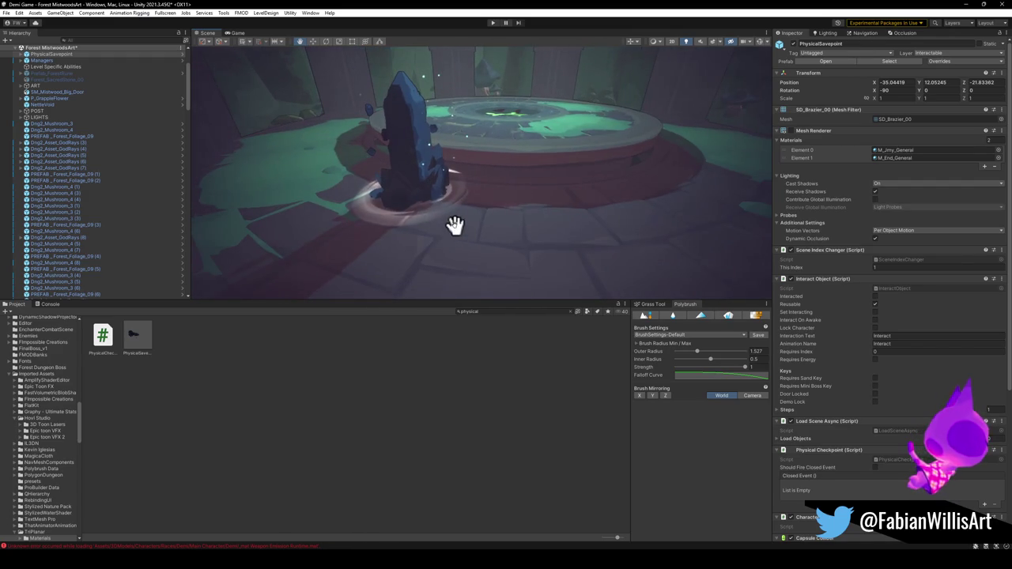
Move in close to the pedestal and select the PhysicalSavepoint object.
left_click(398, 226)
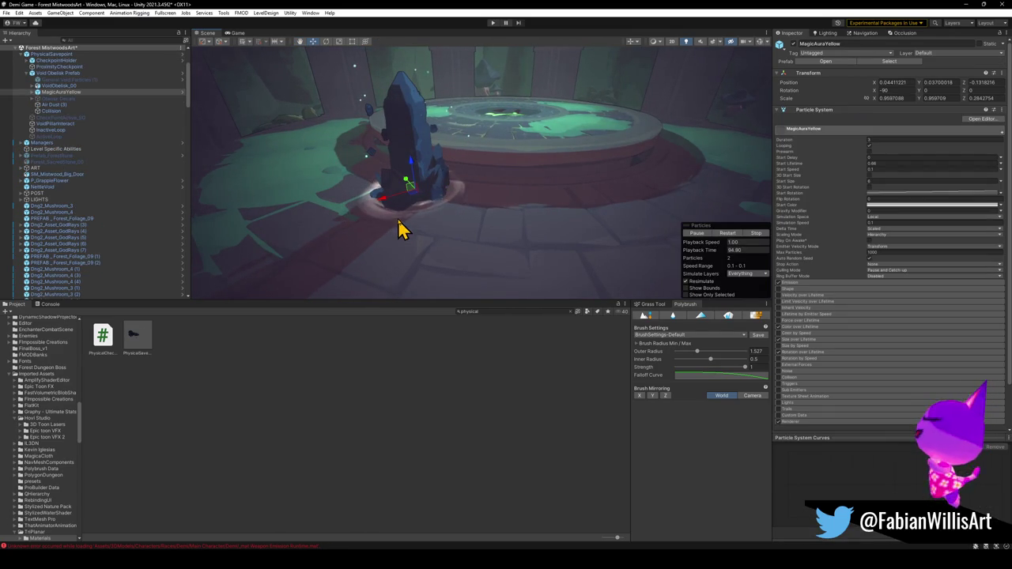
left_click(445, 293)
mouse_move(445, 294)
left_mouse_down()
mouse_move(463, 219)
mouse_move(452, 255)
mouse_move(399, 282)
mouse_move(384, 266)
left_mouse_up()
left_click(385, 254)
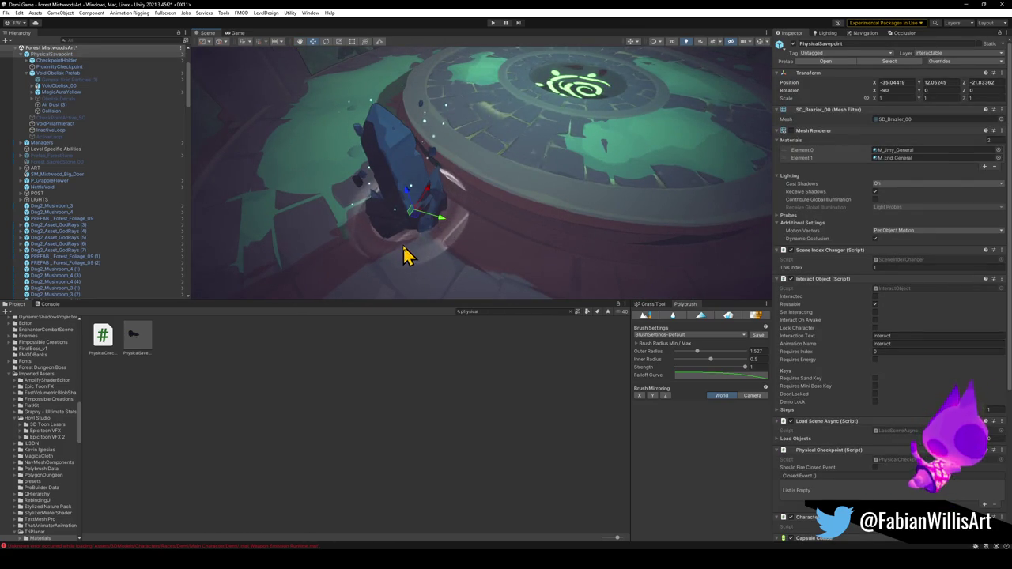
Duplicate MagicAuraYellow and position the copy over the centre of the floor rune.
left_click(406, 252)
key("ctrl+d")
mouse_move(422, 219)
left_mouse_down()
mouse_move(605, 90)
mouse_move(614, 102)
left_mouse_up()
scroll(615, 102, "up", 5)
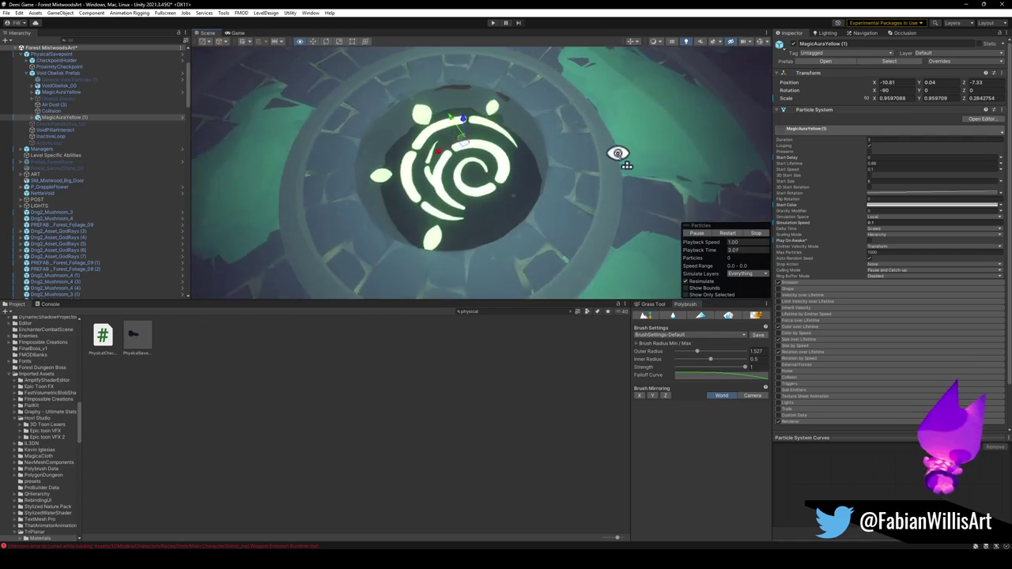
key("t")
mouse_move(452, 158)
left_mouse_down()
mouse_move(456, 190)
mouse_move(483, 181)
mouse_move(468, 176)
left_mouse_up()
key("w")
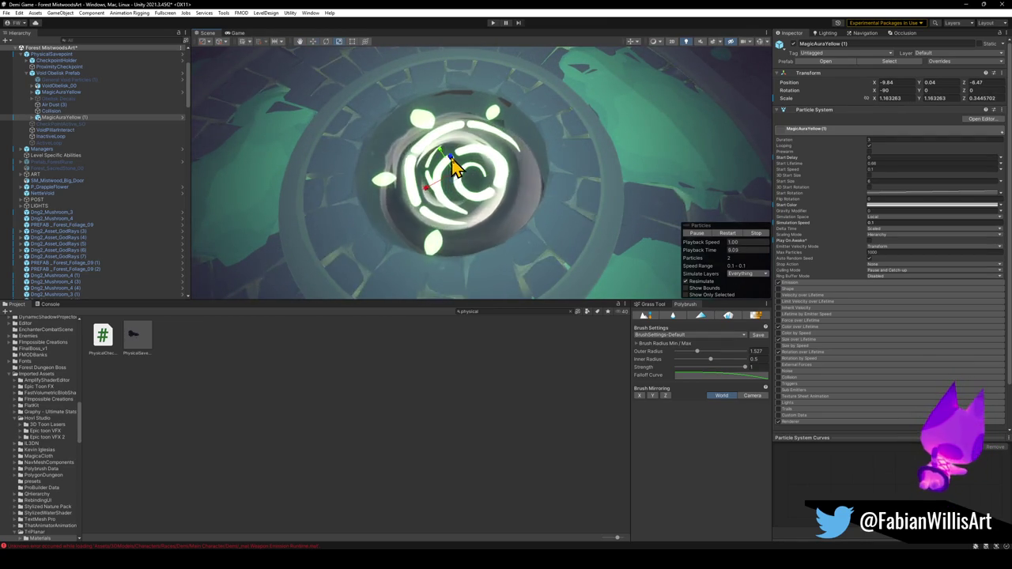
mouse_move(451, 169)
left_mouse_down()
mouse_move(457, 190)
mouse_move(459, 180)
left_mouse_up()
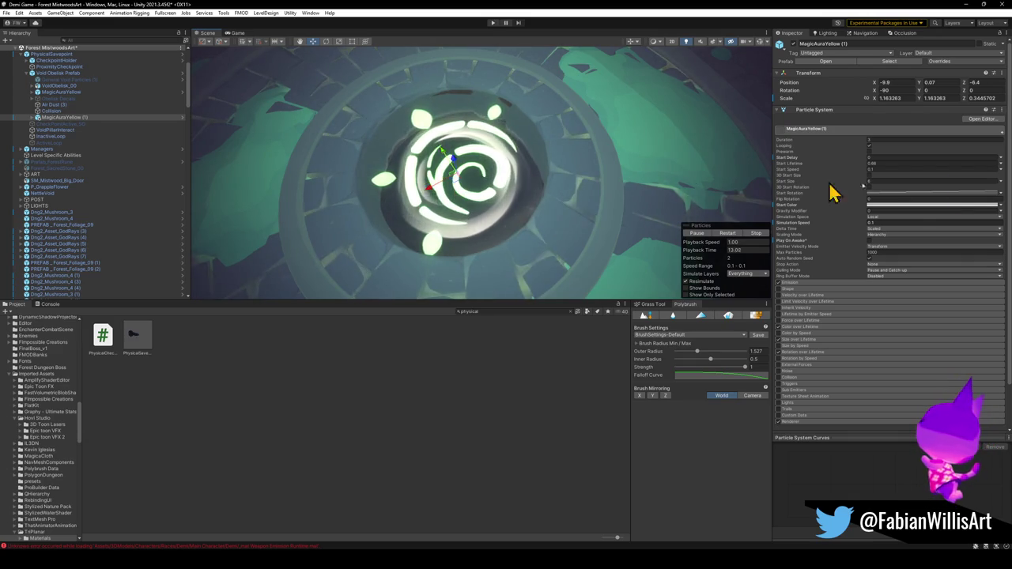
Set the aura's start colour to a muted yellow-green (H 71, S 82, V 58).
left_click(917, 206)
left_click(980, 245)
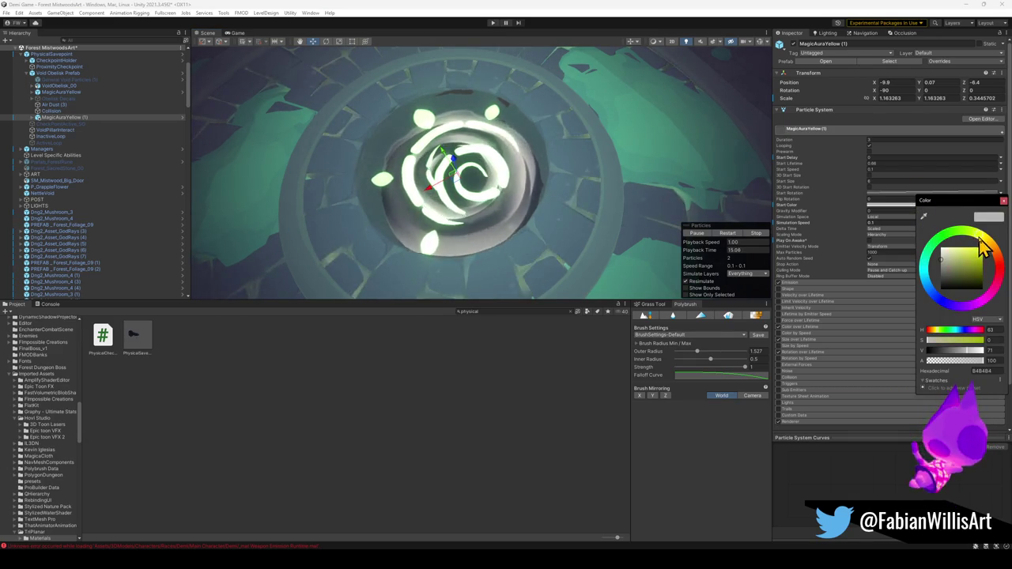
mouse_move(958, 271)
left_mouse_down()
mouse_move(978, 273)
mouse_move(972, 244)
left_mouse_up()
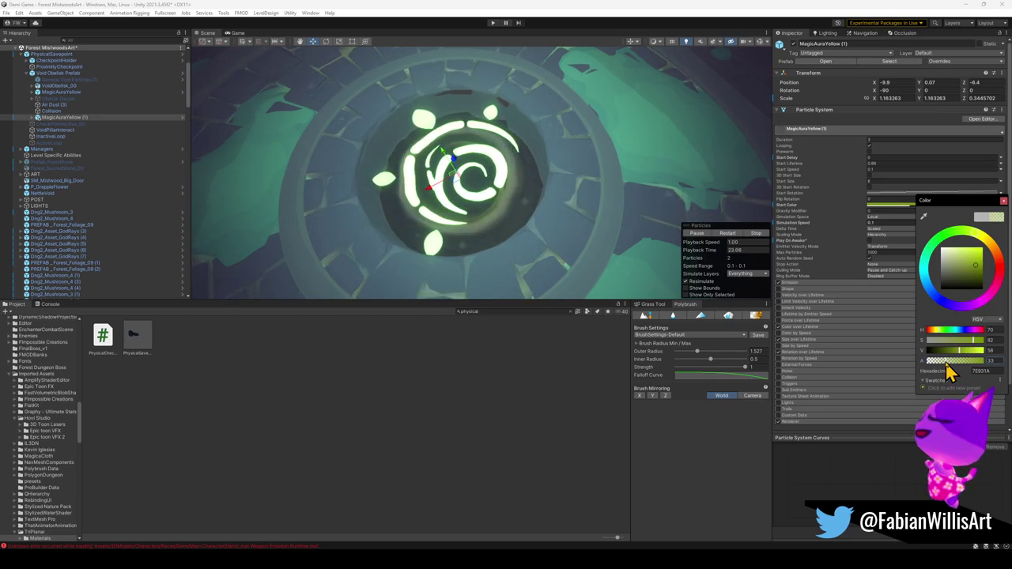
left_click(388, 203)
mouse_move(388, 203)
left_mouse_down()
mouse_move(441, 137)
mouse_move(497, 131)
mouse_move(467, 197)
left_mouse_up()
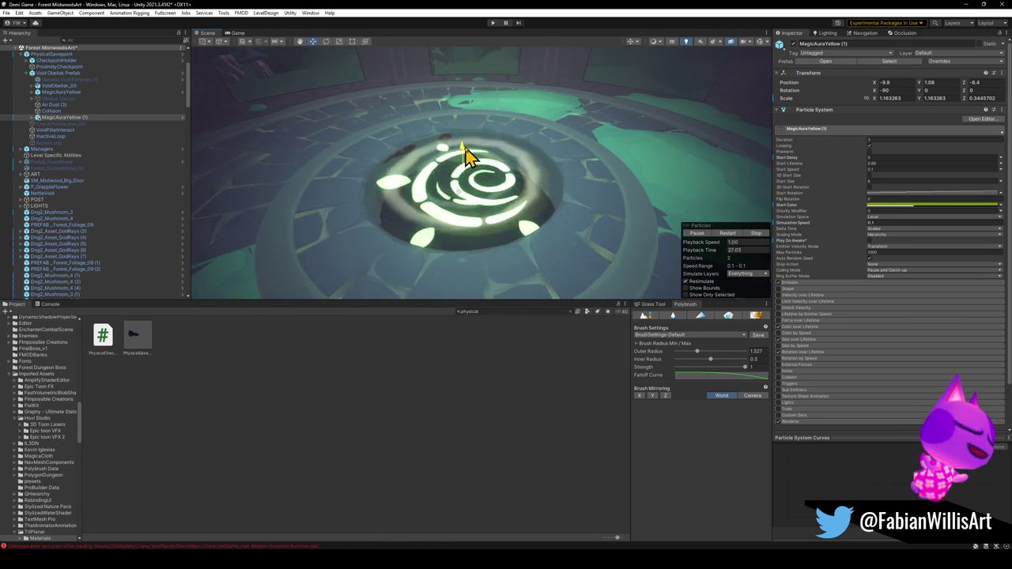
left_click_drag(466, 172, 519, 169)
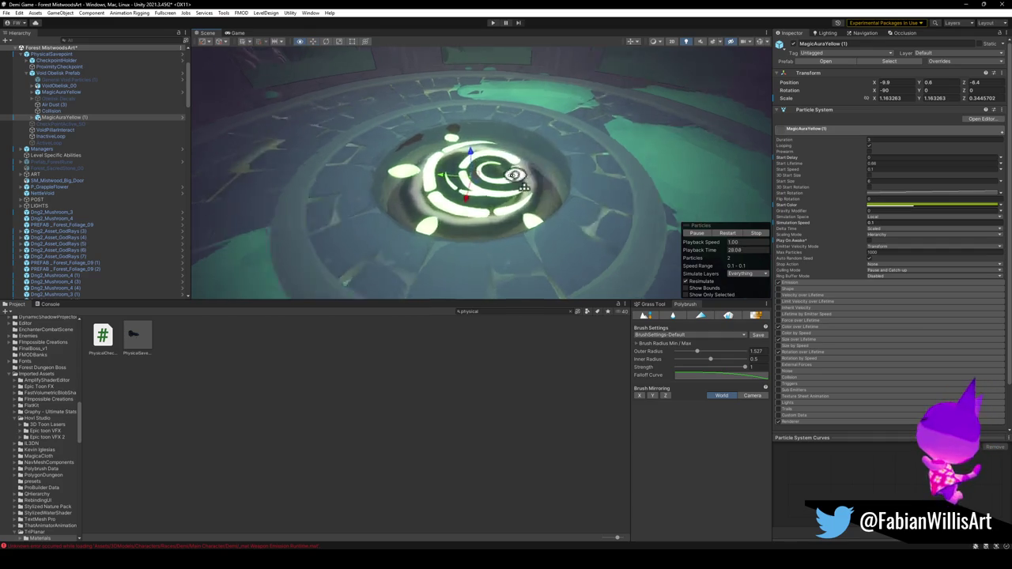
left_click(921, 205)
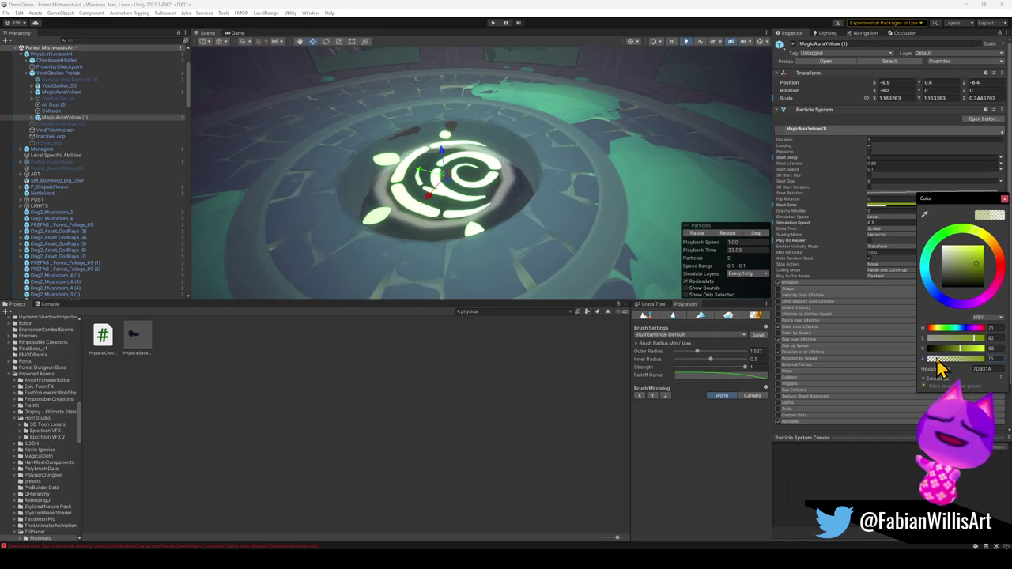
mouse_move(490, 198)
left_mouse_down()
mouse_move(368, 190)
mouse_move(621, 230)
mouse_move(443, 199)
mouse_move(524, 219)
mouse_move(577, 206)
mouse_move(388, 142)
mouse_move(519, 160)
mouse_move(490, 161)
left_mouse_up()
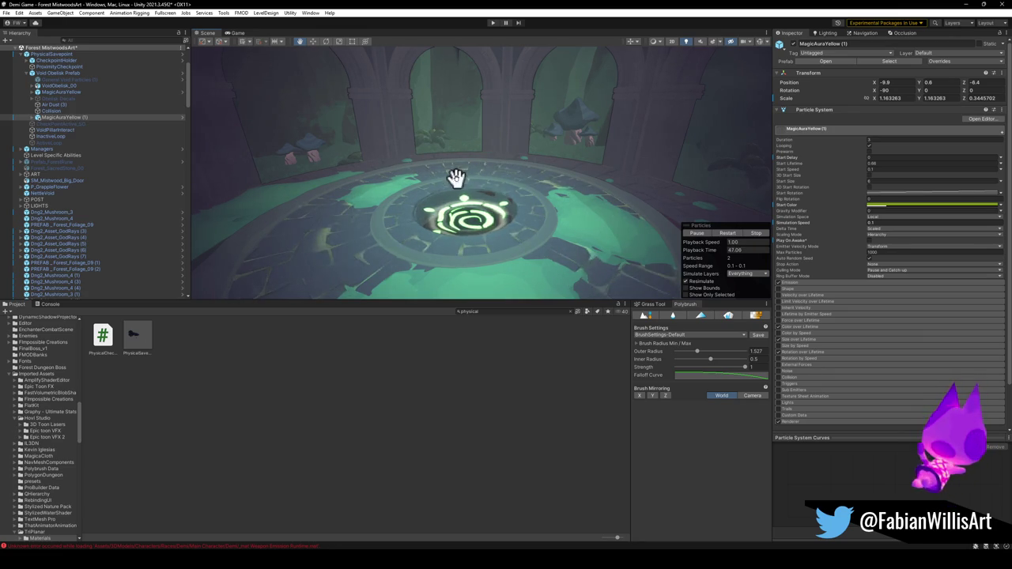
scroll(522, 213, "up", 5)
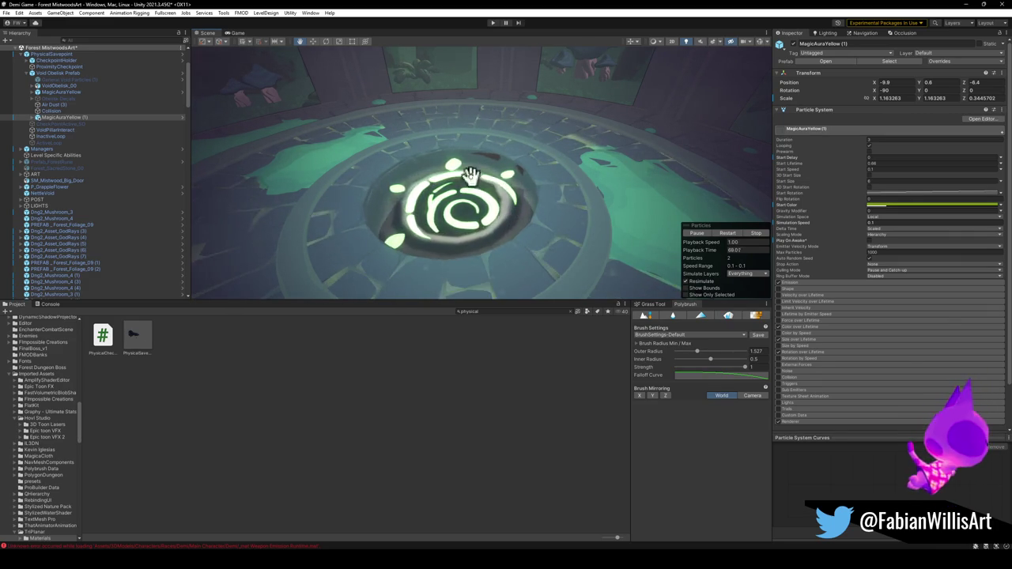
left_click(492, 24)
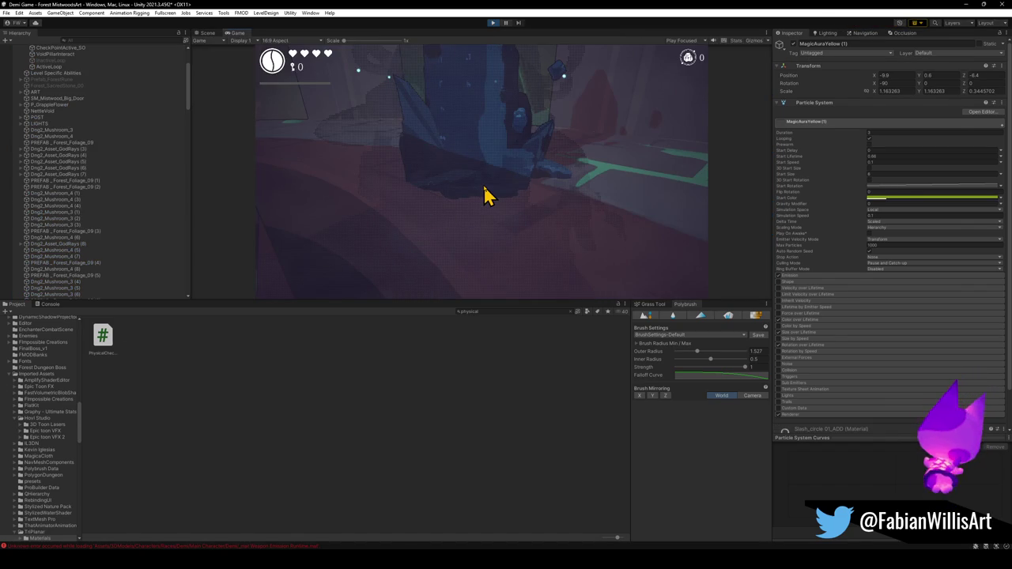
Play the level full screen, walk the character onto the pedestal, and pause at the pause menu.
left_click(486, 195)
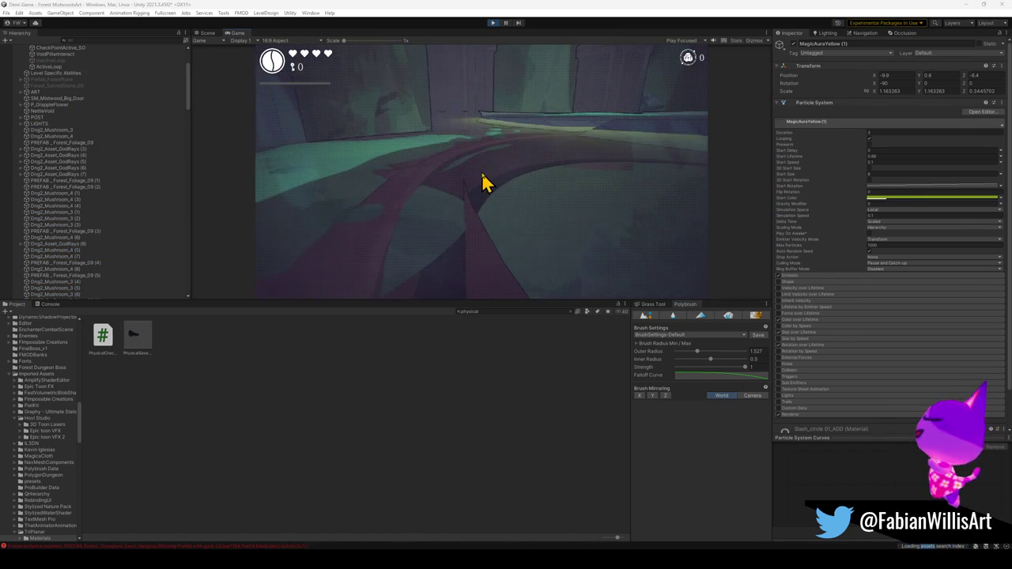
key("F10")
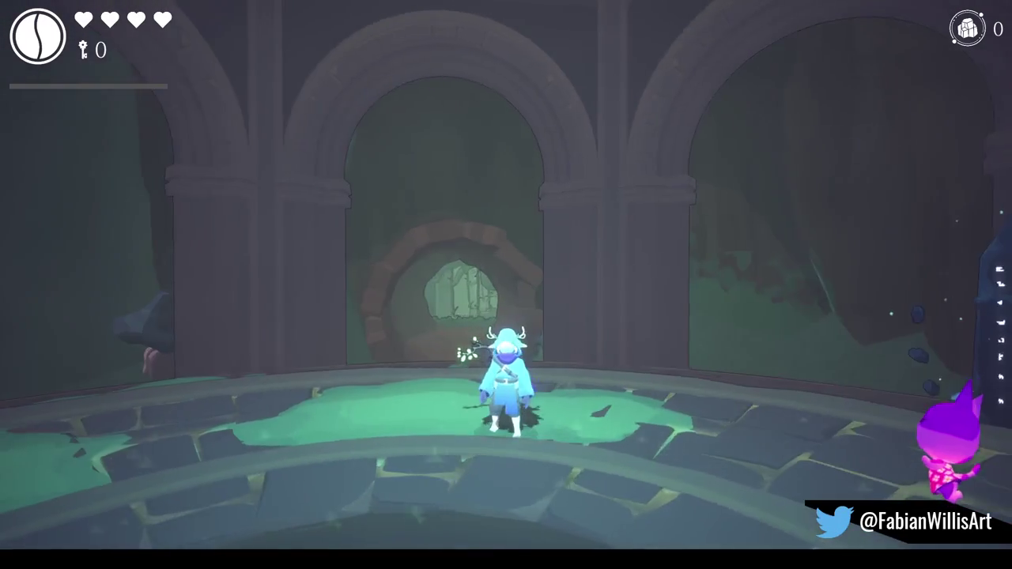
key("Escape")
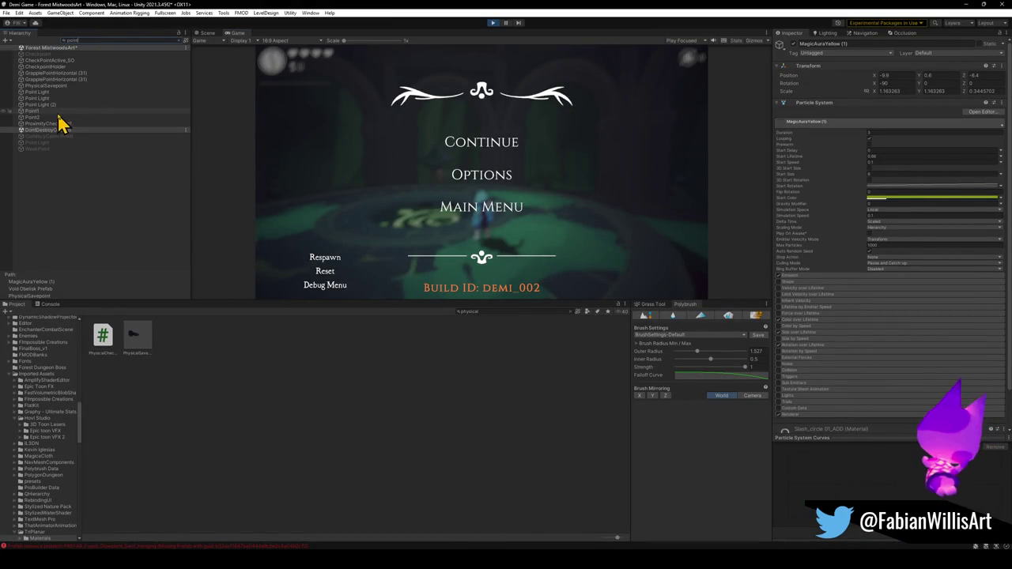
Edit the Point Light culling masks, clearing layers and excluding the Demi layer.
left_click(54, 92)
left_click(58, 110)
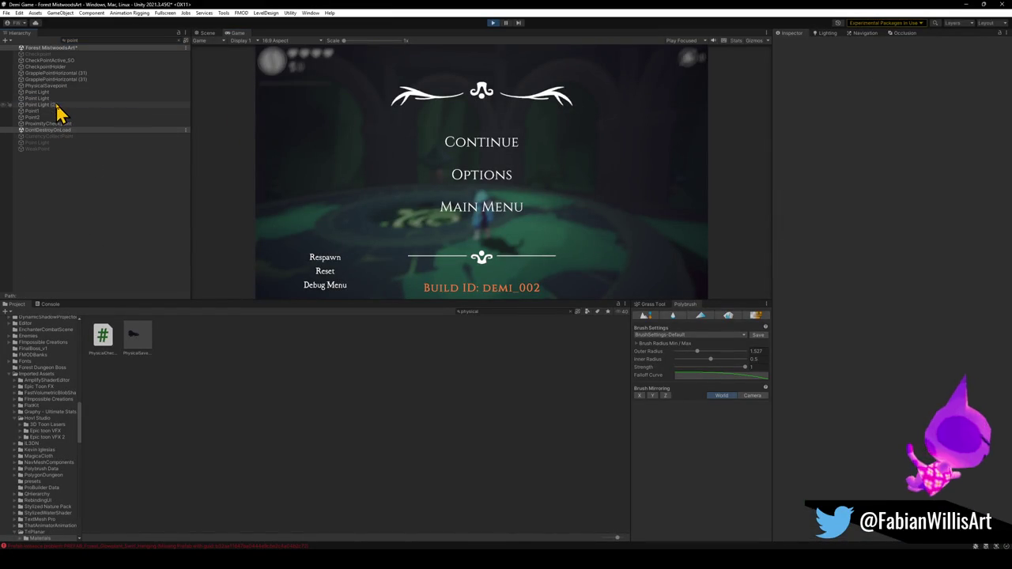
left_click(49, 92)
left_click(916, 270)
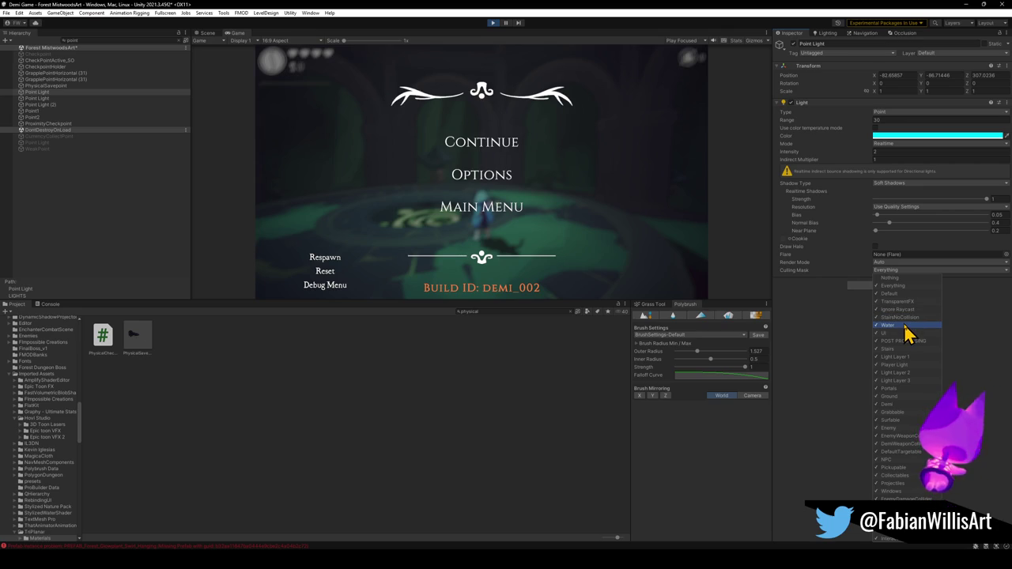
left_click(896, 282)
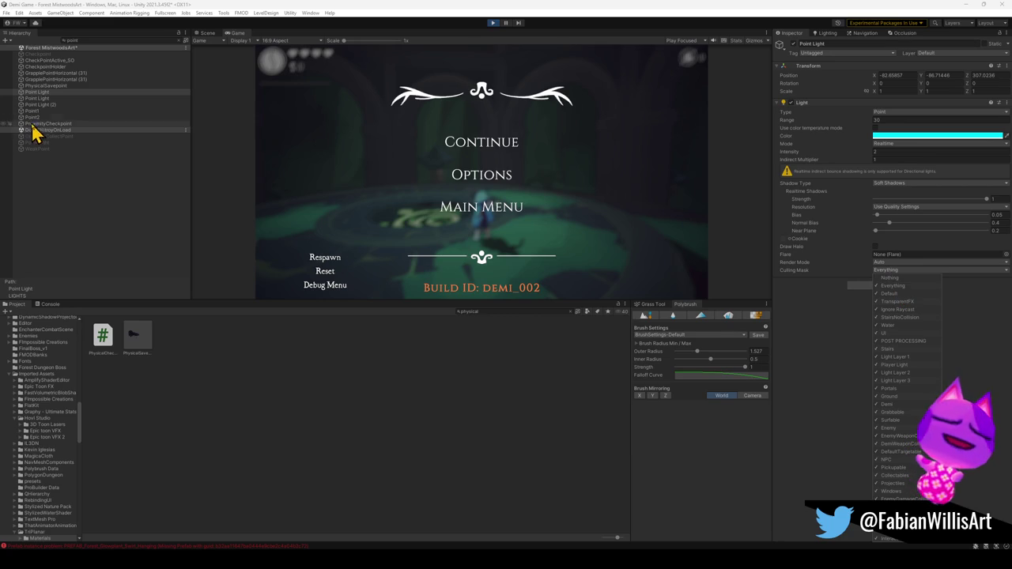
left_click(49, 98)
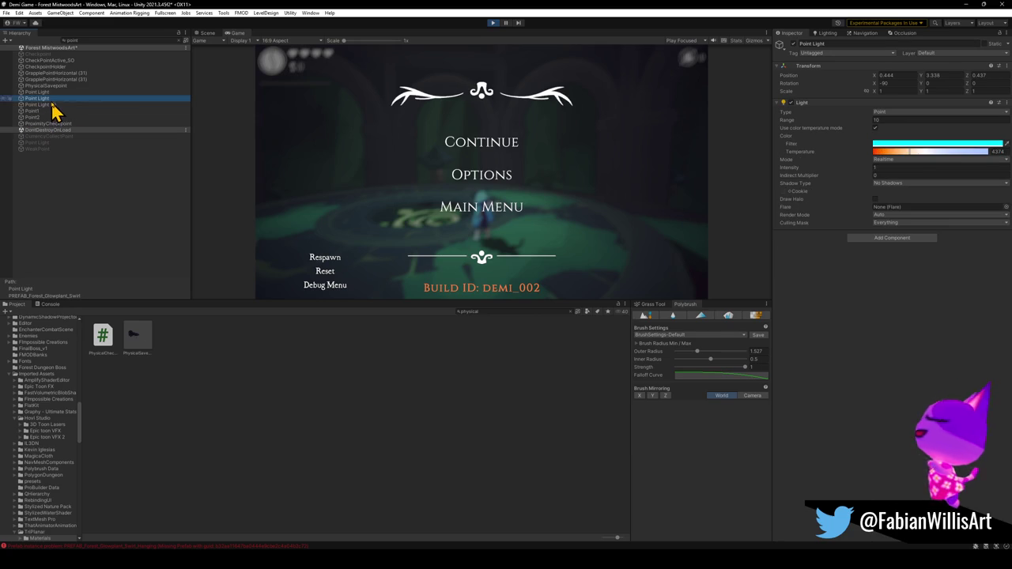
left_click(897, 222)
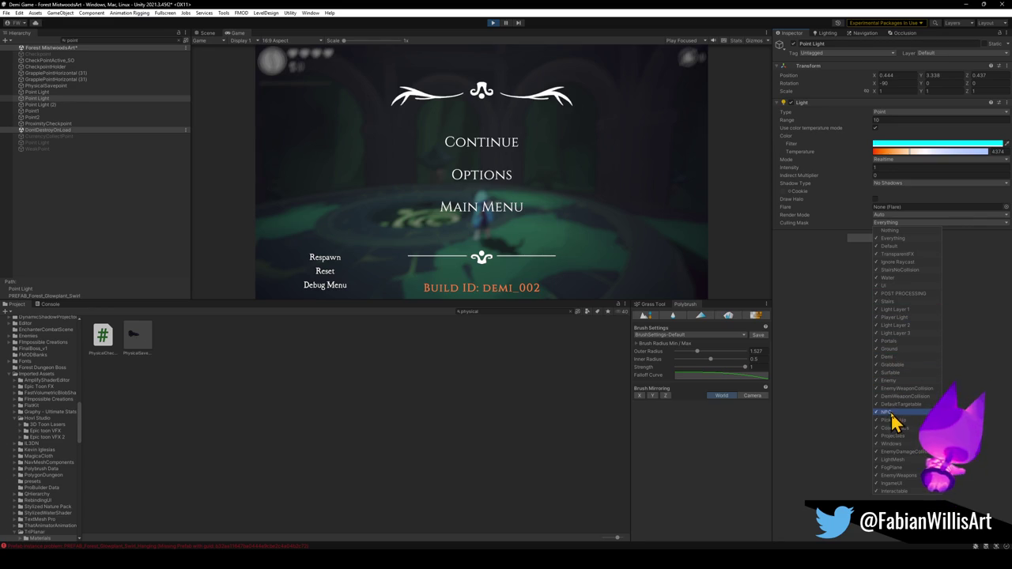
left_click(897, 358)
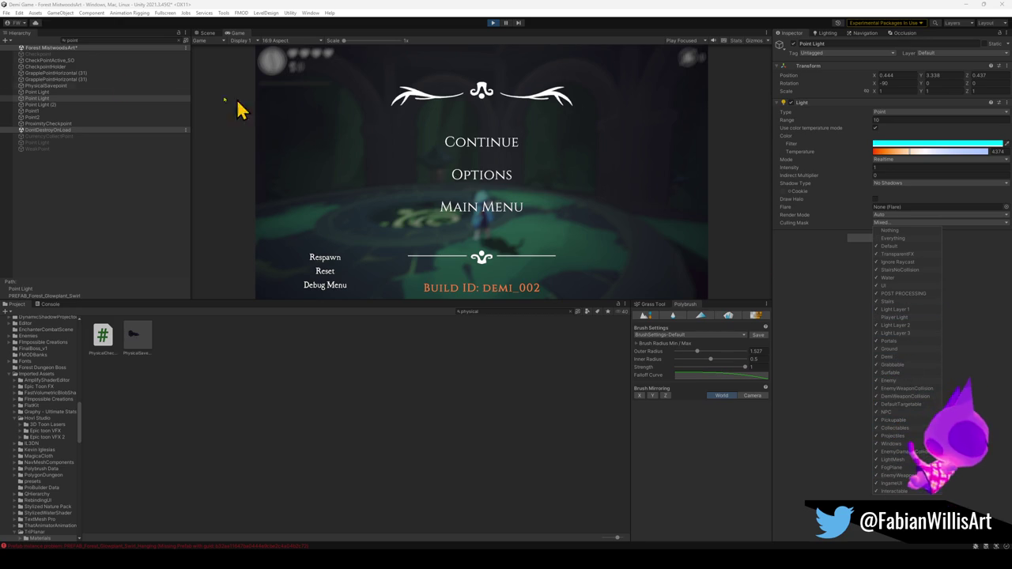
Exclude Player Light from Point Light (2)'s culling mask and resume the game.
left_click(44, 106)
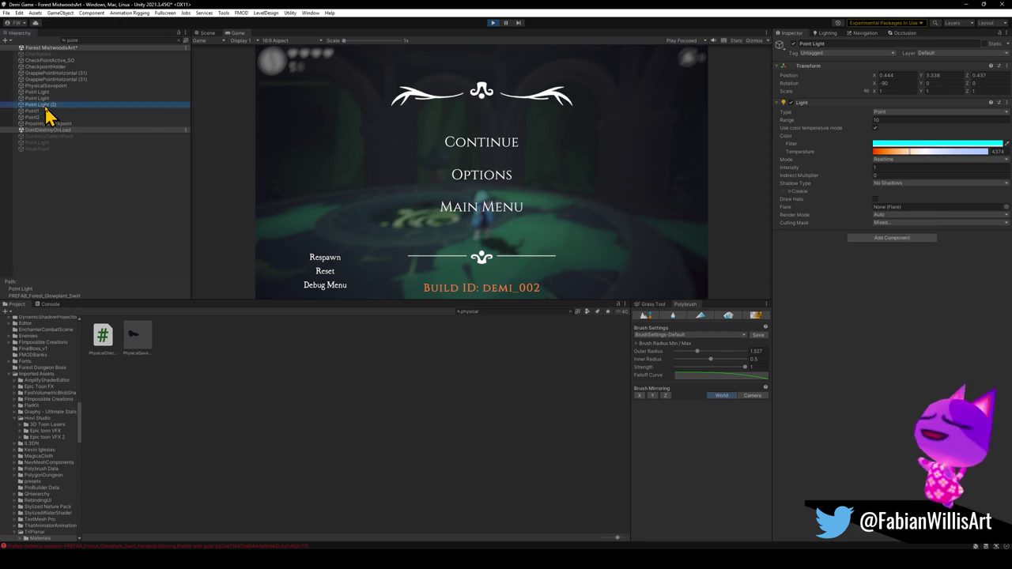
left_click(892, 271)
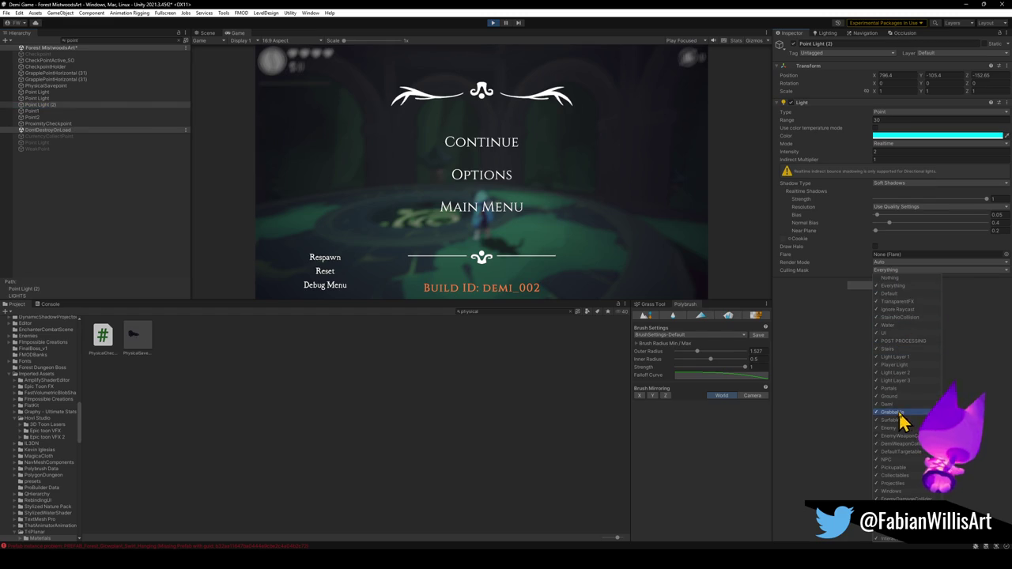
left_click(902, 367)
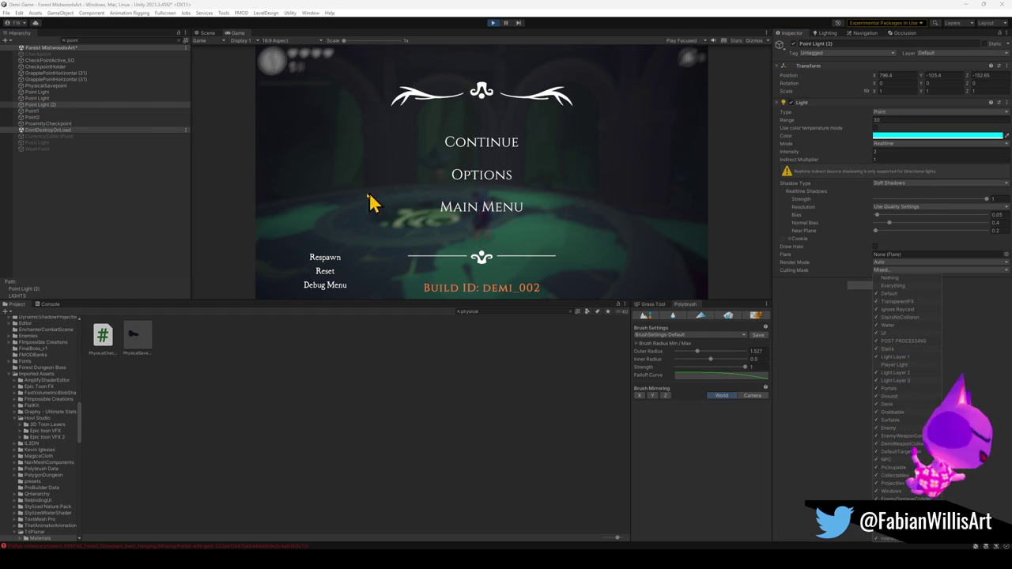
left_click(485, 151)
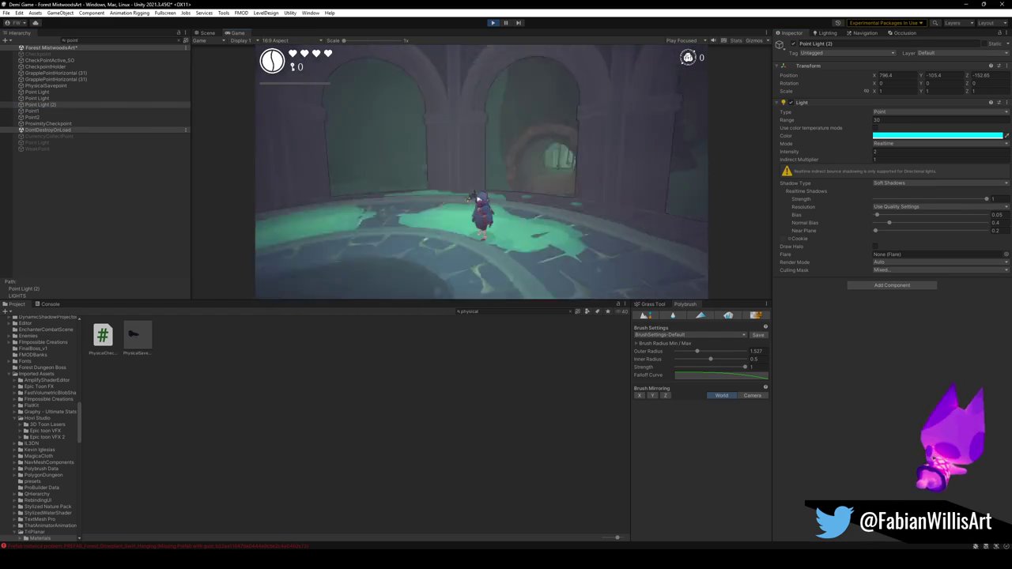
Play the level full screen, then leave full screen and show the Scene view while play continues.
key("F10")
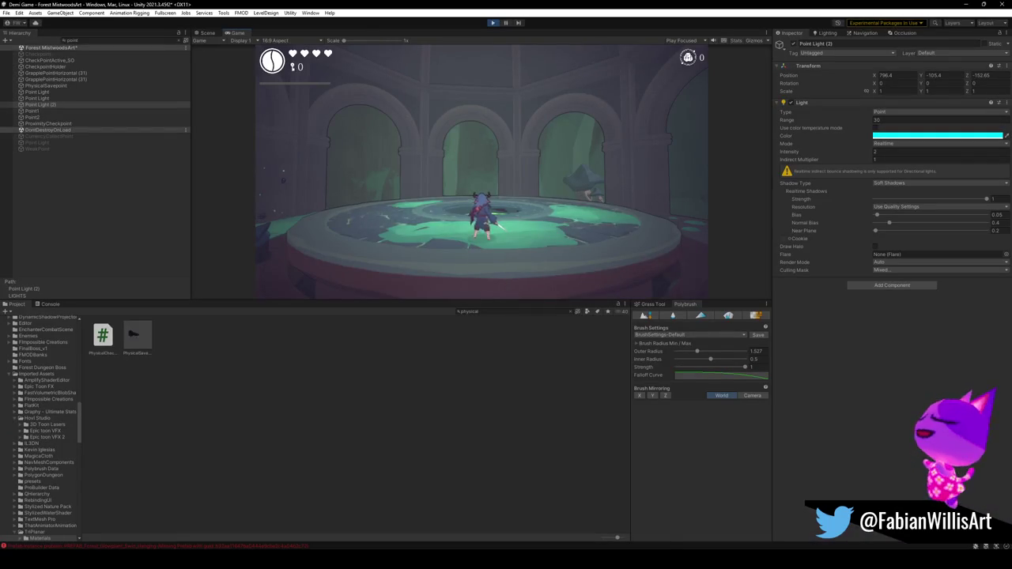
key("super")
left_click(307, 63)
left_click(208, 34)
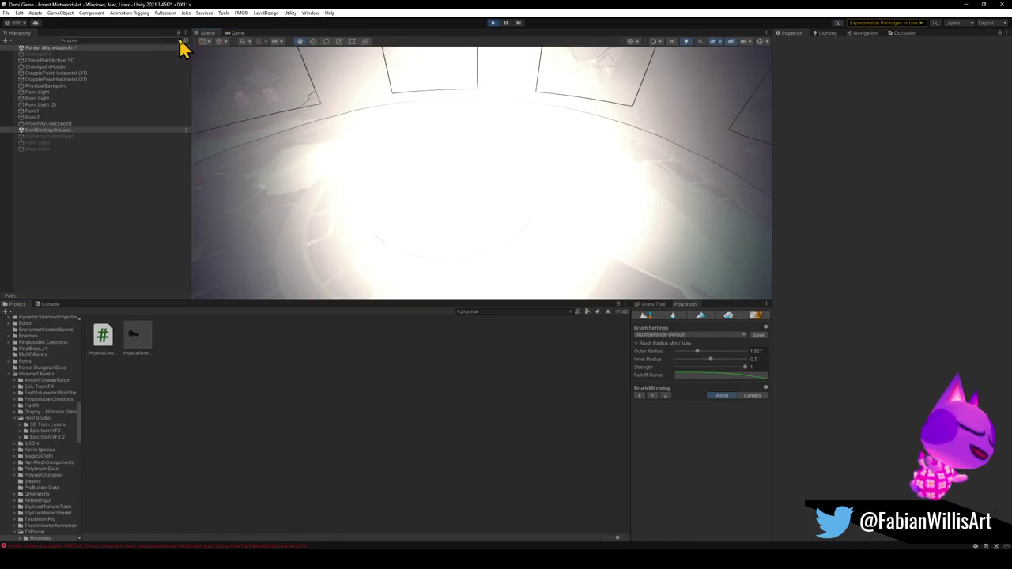
Select the Prefab_ForestRune (1) rune glyph in the Hierarchy, past the swirl effects.
scroll(458, 214, "down", 5)
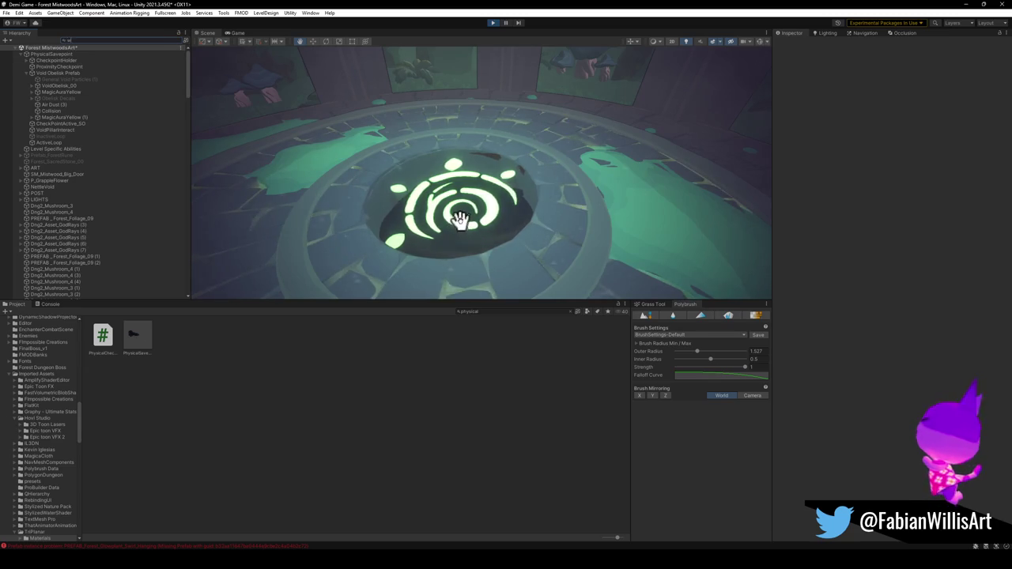
left_click(452, 219)
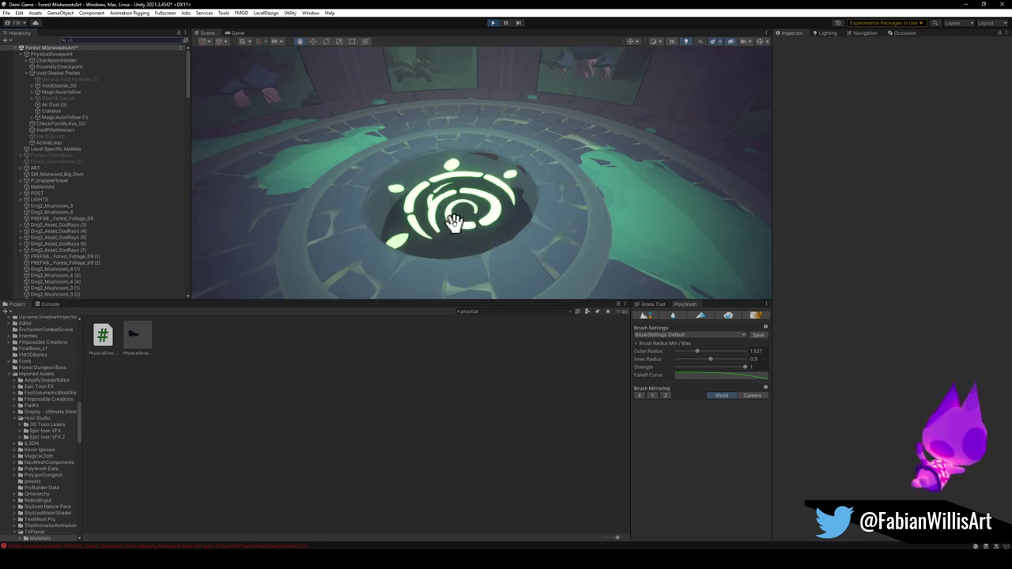
left_click(462, 227)
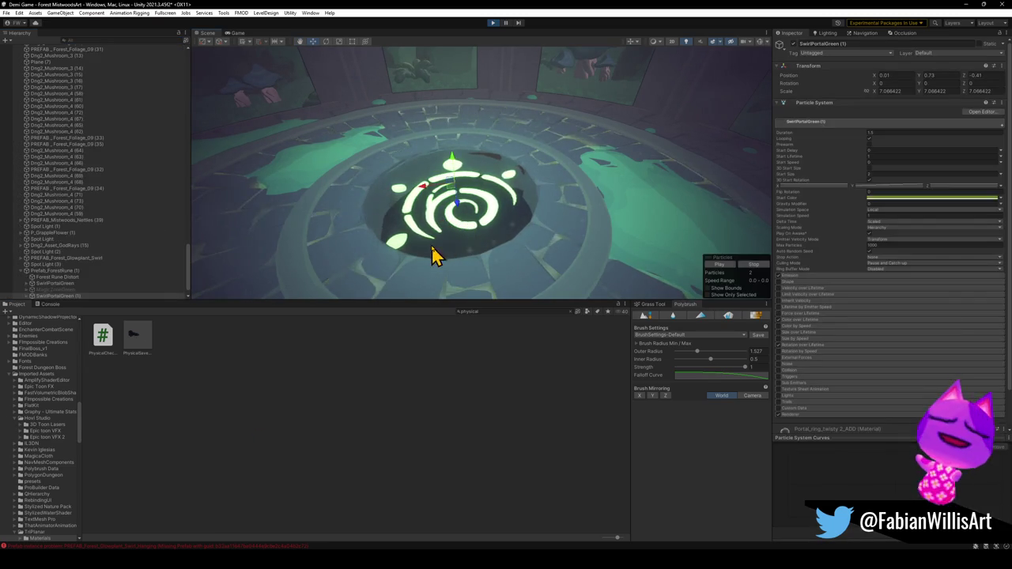
left_click(69, 278)
key("Up")
key("Down")
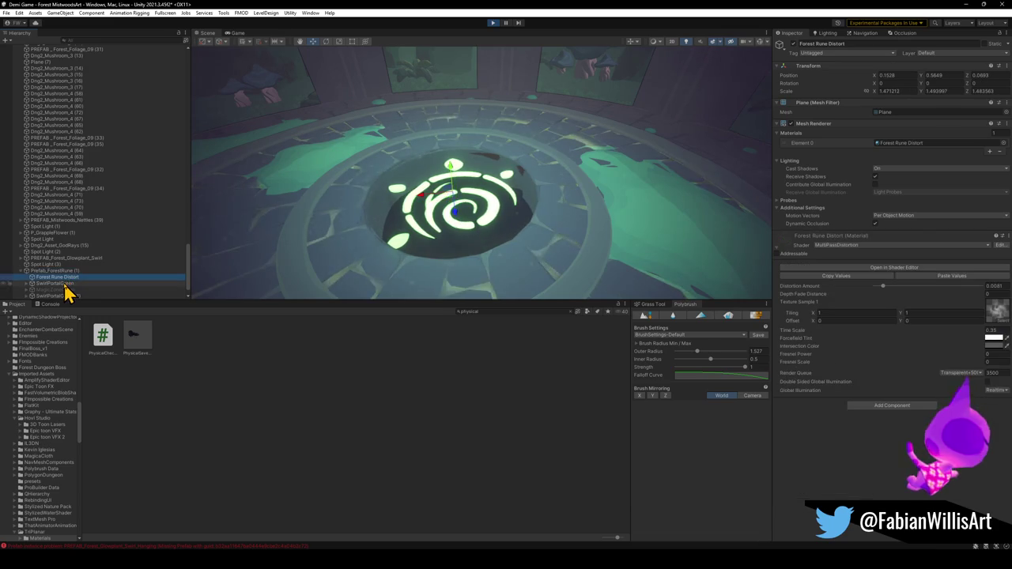
key("Up")
Rotate the rune glyph upward so it stands upright, then orbit level with it.
key("e")
mouse_move(451, 203)
left_mouse_down()
mouse_move(464, 214)
mouse_move(463, 203)
mouse_move(467, 314)
left_mouse_up()
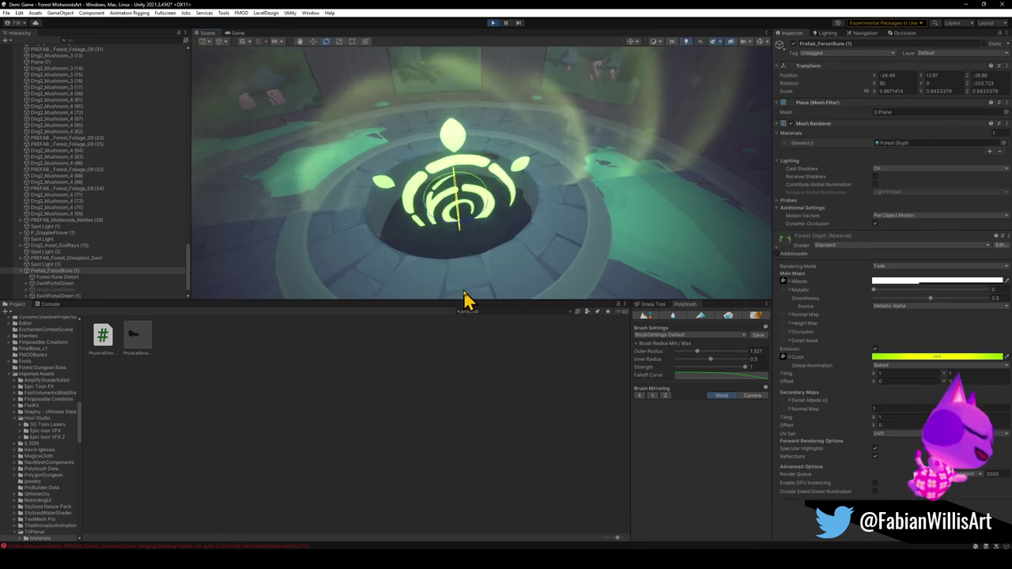
key("w")
mouse_move(461, 203)
left_mouse_down()
mouse_move(469, 162)
mouse_move(458, 198)
left_mouse_up()
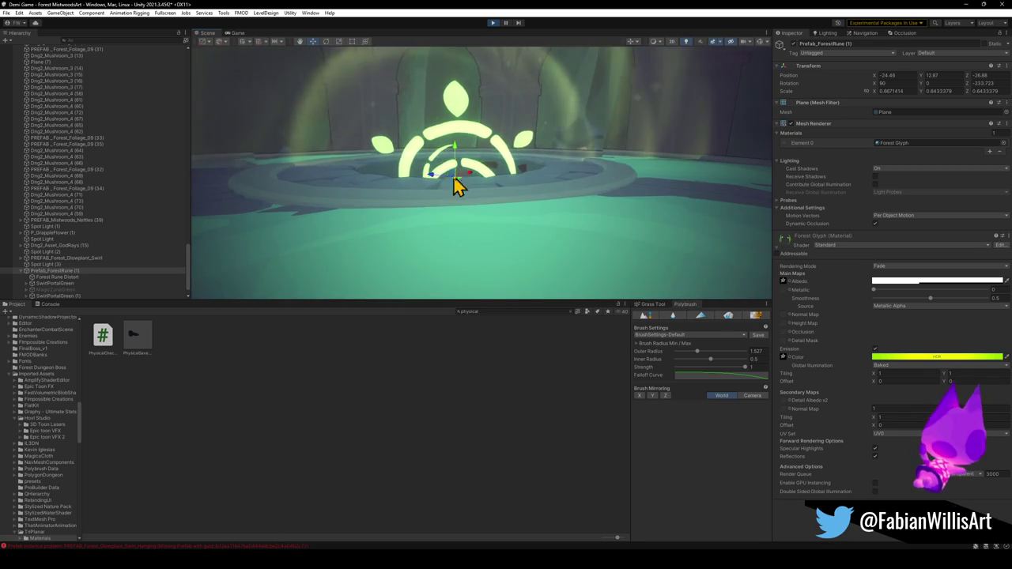
left_click_drag(454, 158, 451, 79)
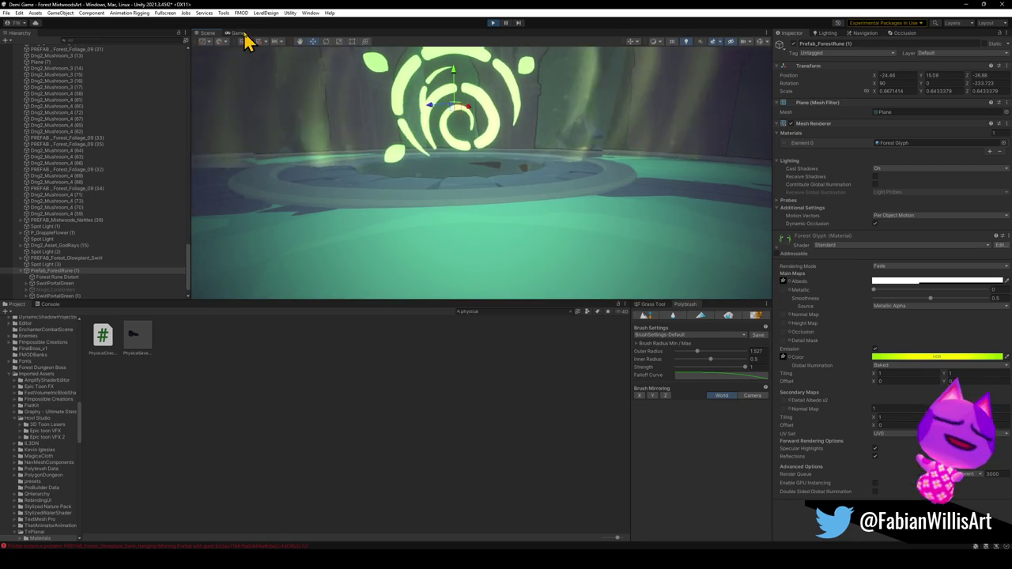
Preview the upright rune glyph in the Game view of the running playtest.
left_click(236, 32)
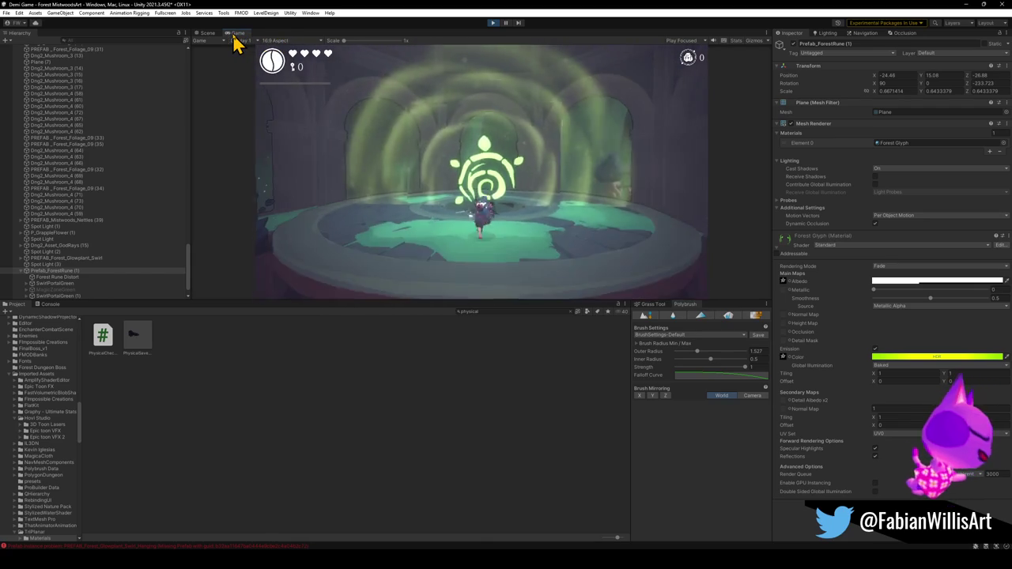
key("super")
left_click(268, 415)
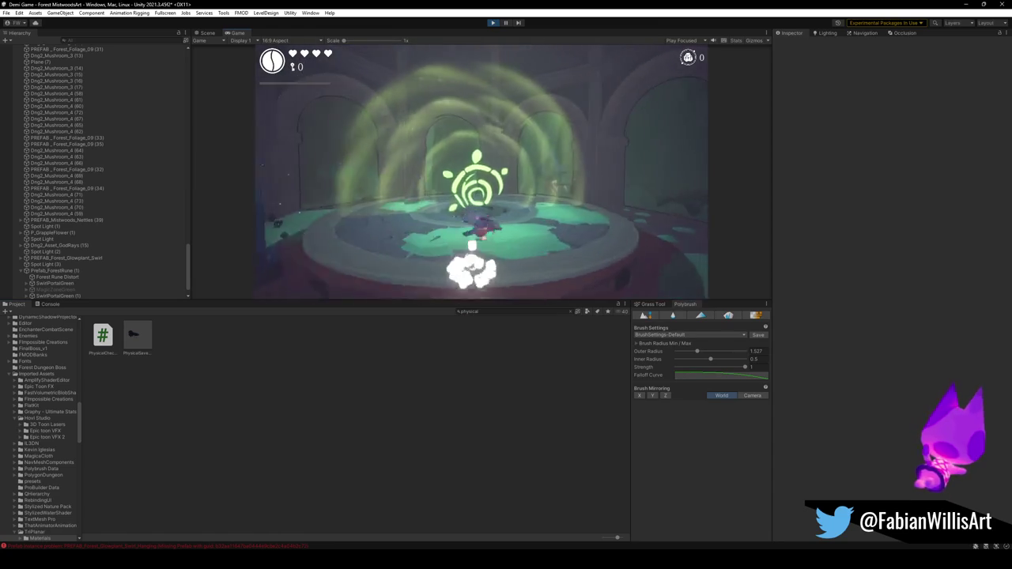
key("super")
left_click(257, 393)
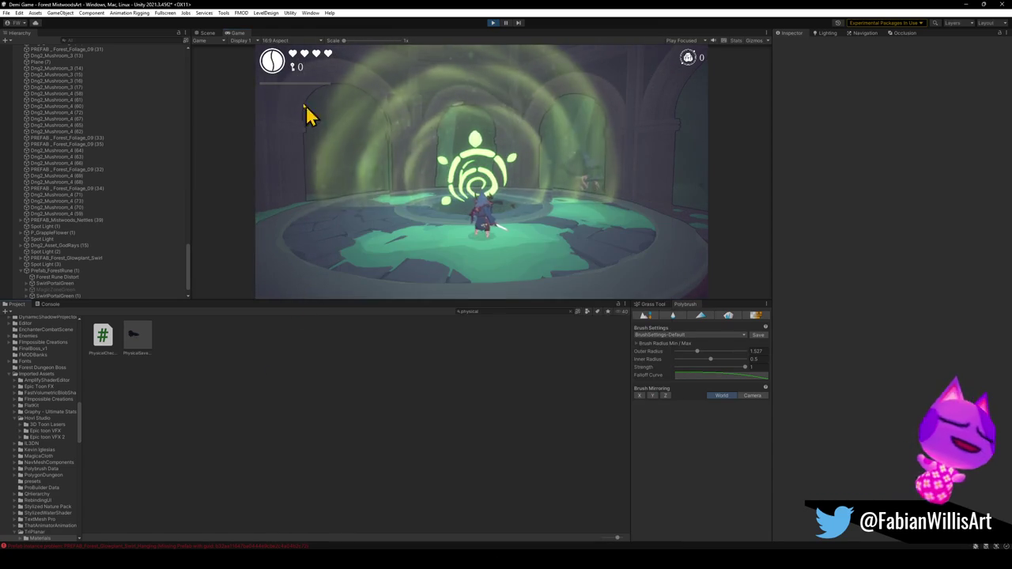
Select the glowing rune in the Scene view, then toggle to Game and back to Scene.
left_click(207, 32)
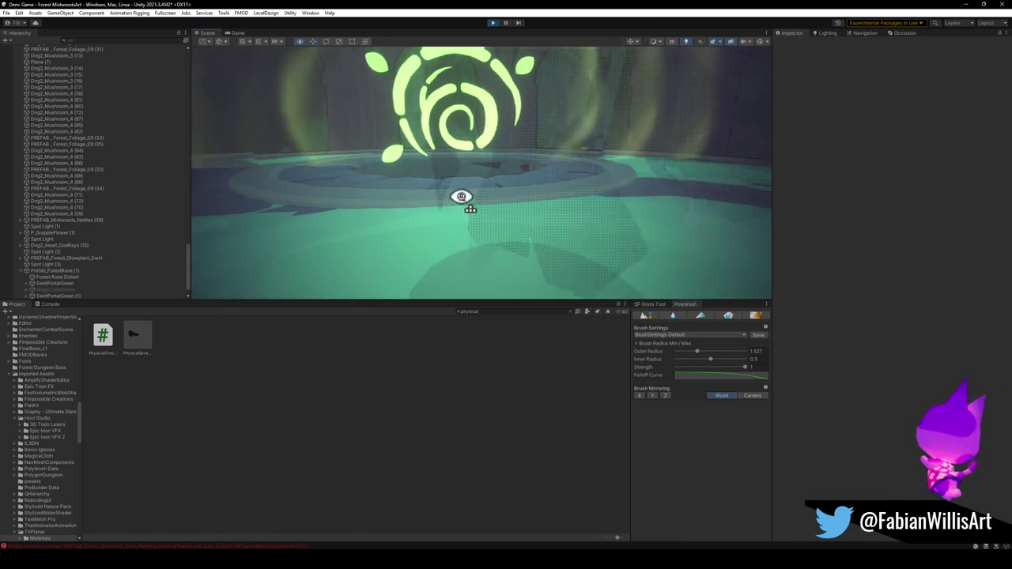
left_click(474, 197)
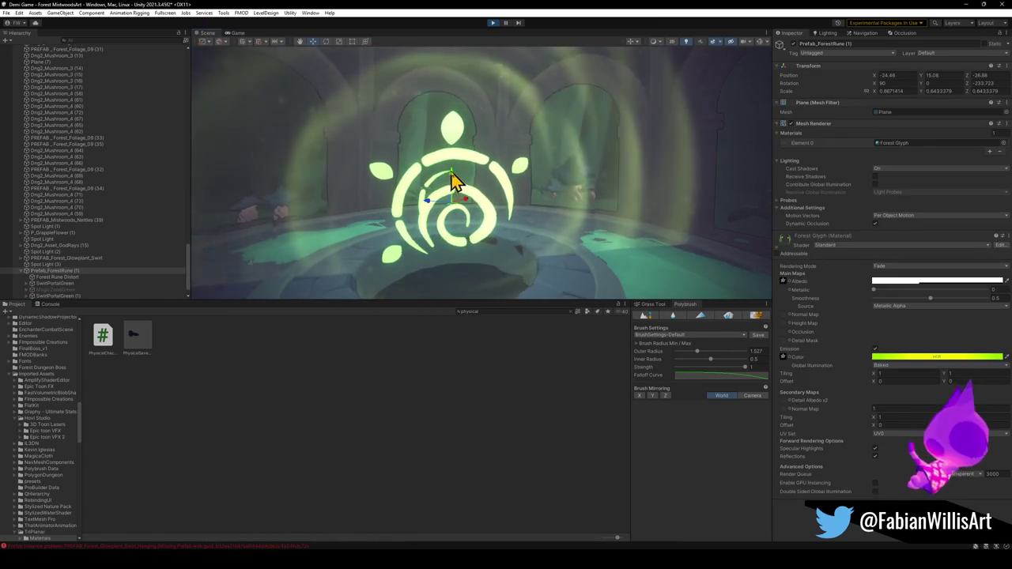
left_click(235, 35)
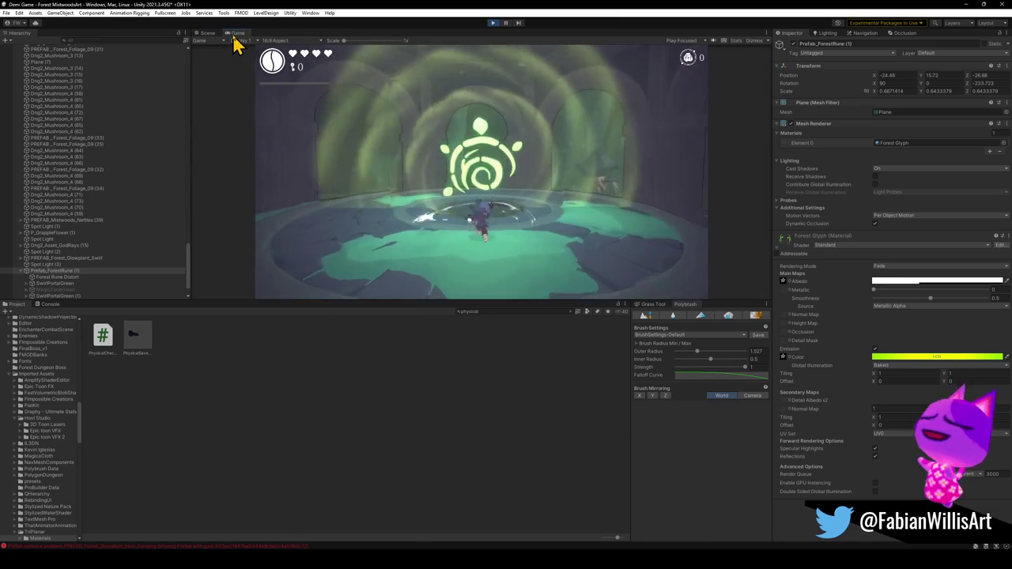
key("super")
left_click(355, 407)
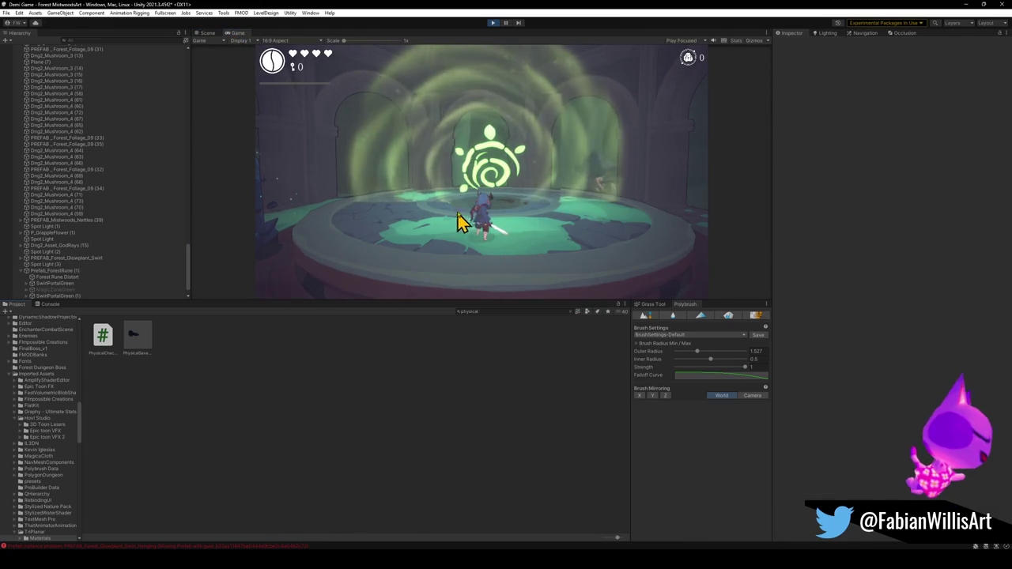
left_click(208, 34)
scroll(113, 253, "down", 1)
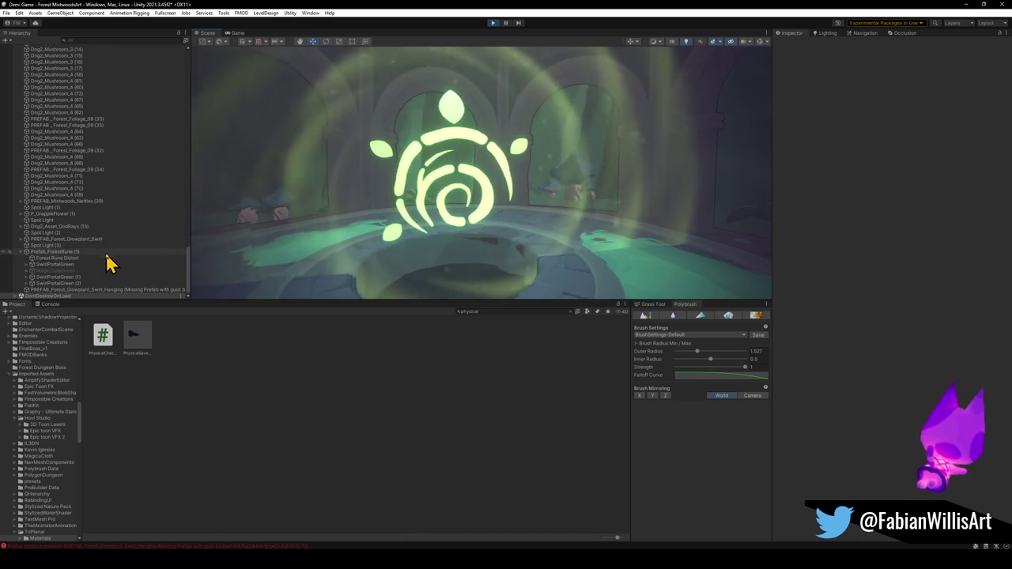
Select the three SwirlPortalGreen effects and rotate them on X to lie flat.
left_click(85, 277)
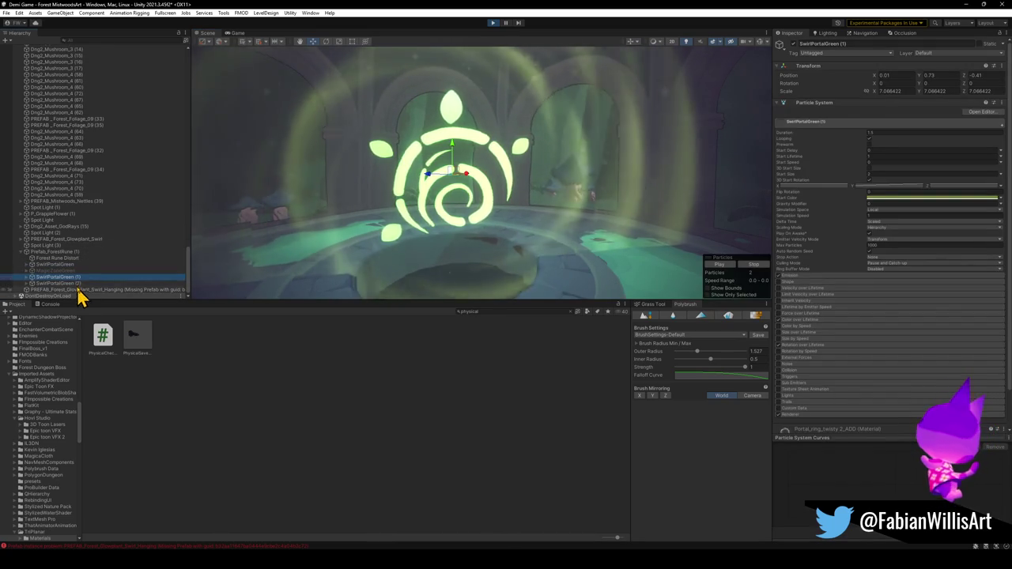
left_click(71, 283, "shift")
left_click(69, 265, "ctrl")
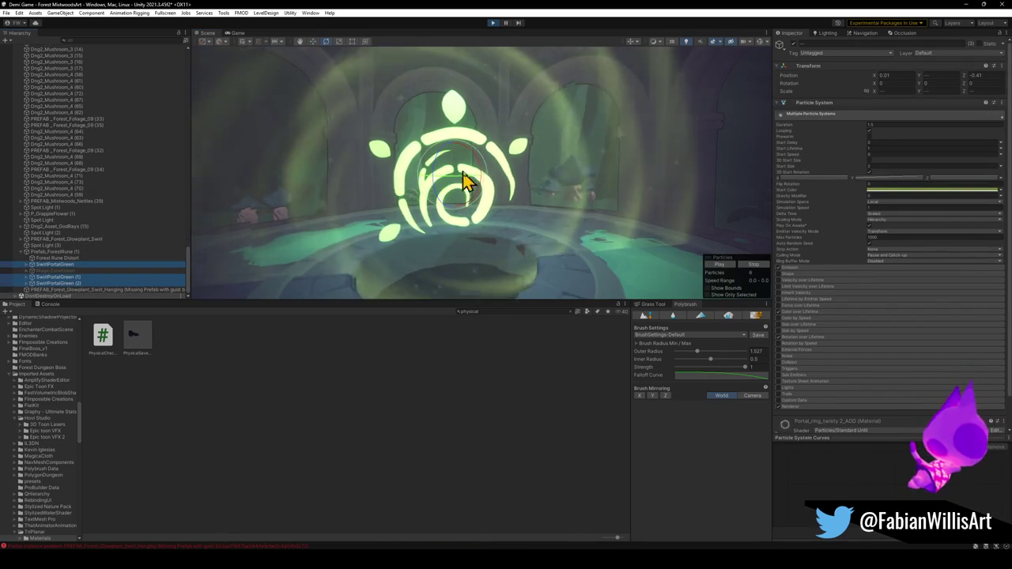
left_click_drag(459, 177, 447, 113)
Lower the swirl portals into the pit and check them full-screen through the game camera.
key("w")
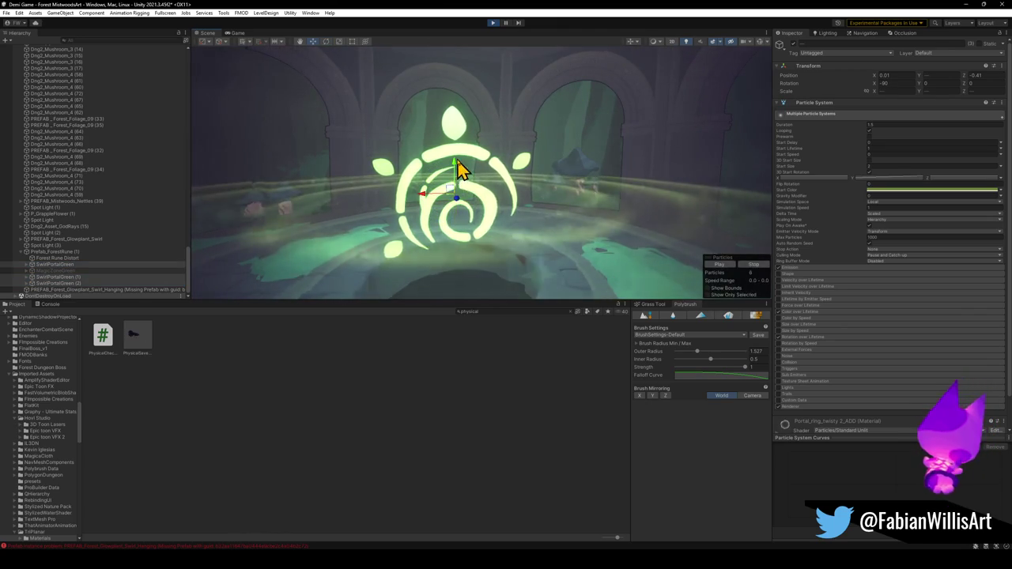
left_click_drag(459, 189, 455, 265)
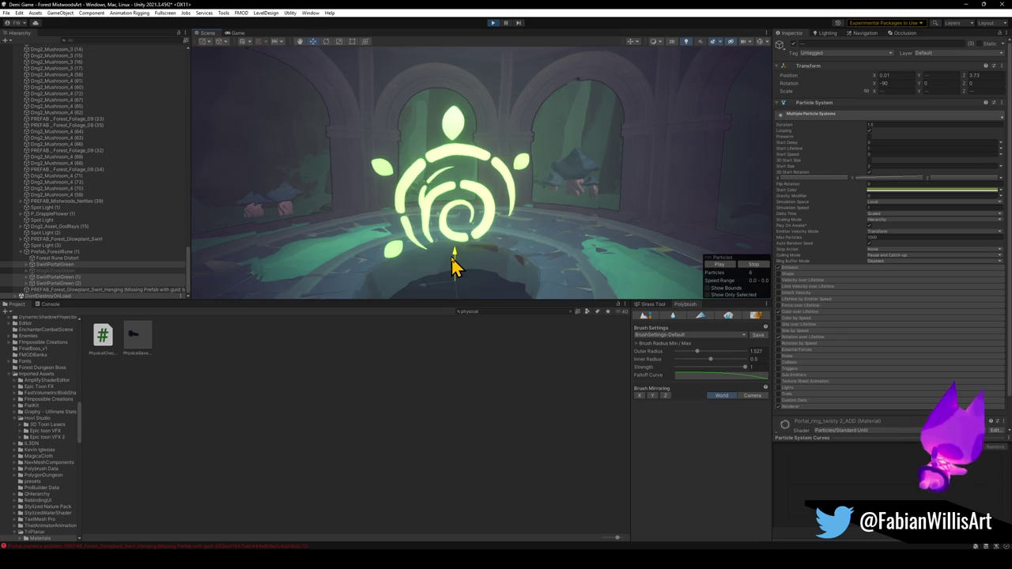
left_click_drag(455, 267, 463, 250)
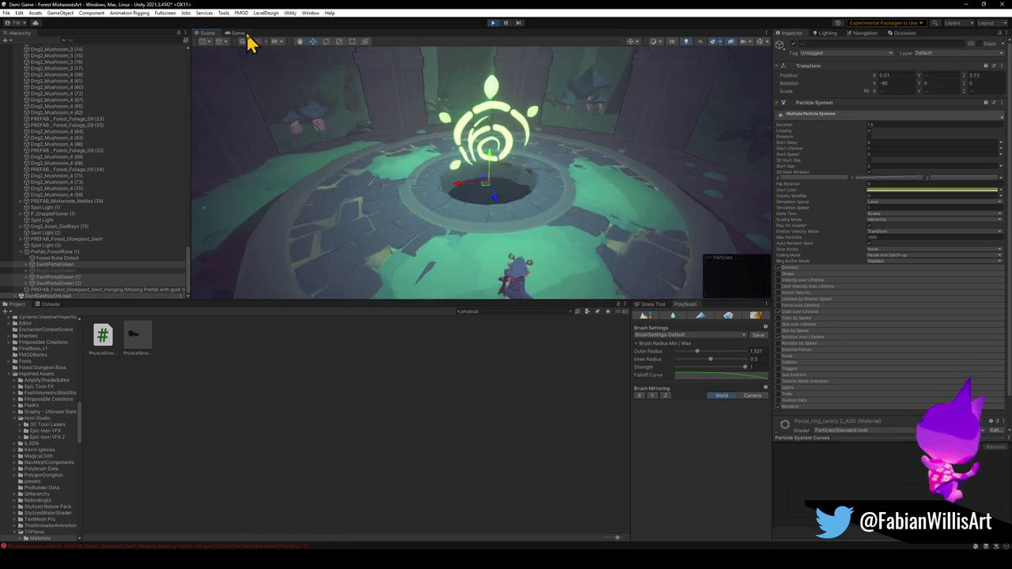
left_click(241, 33)
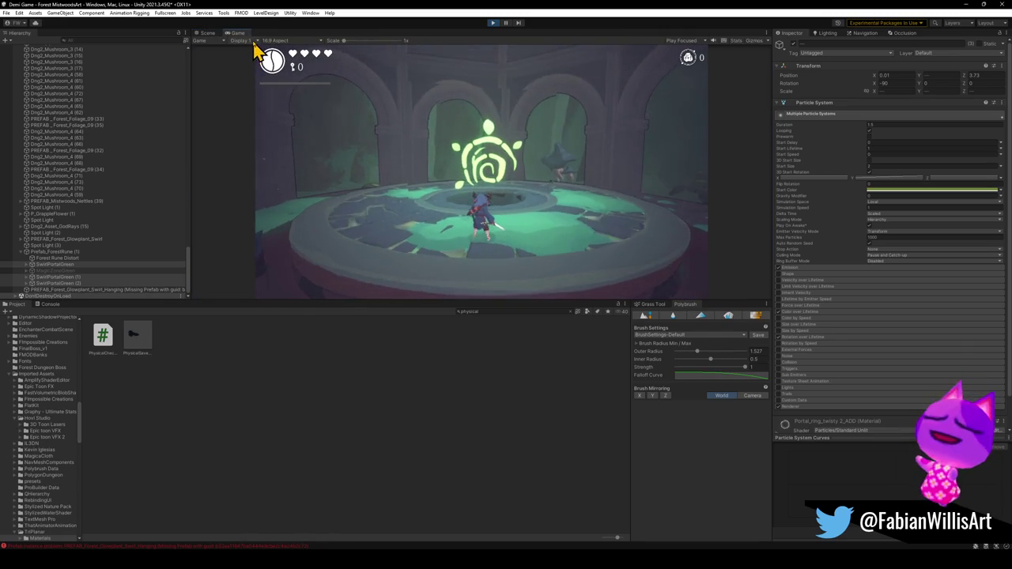
key("F10")
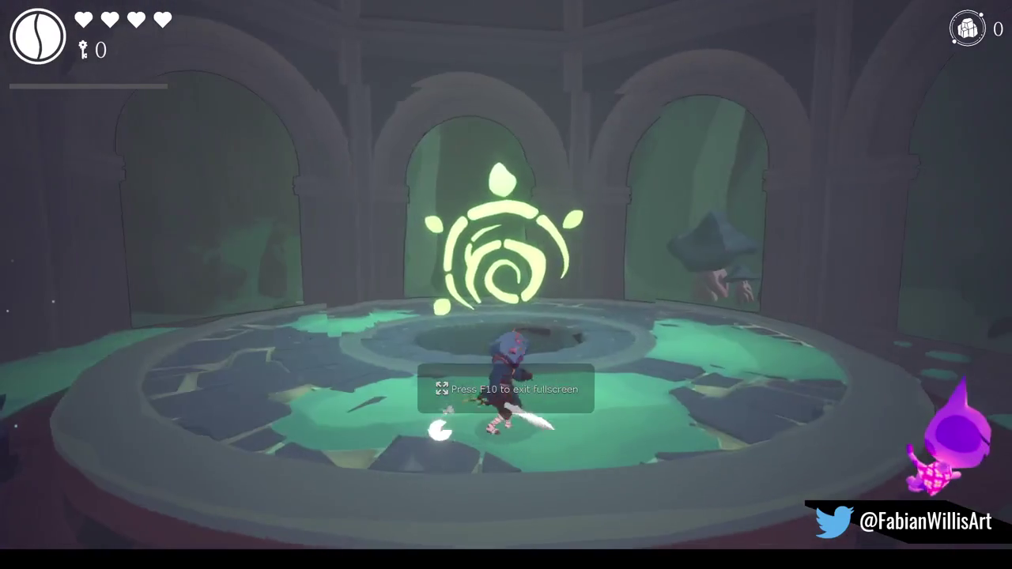
key("s")
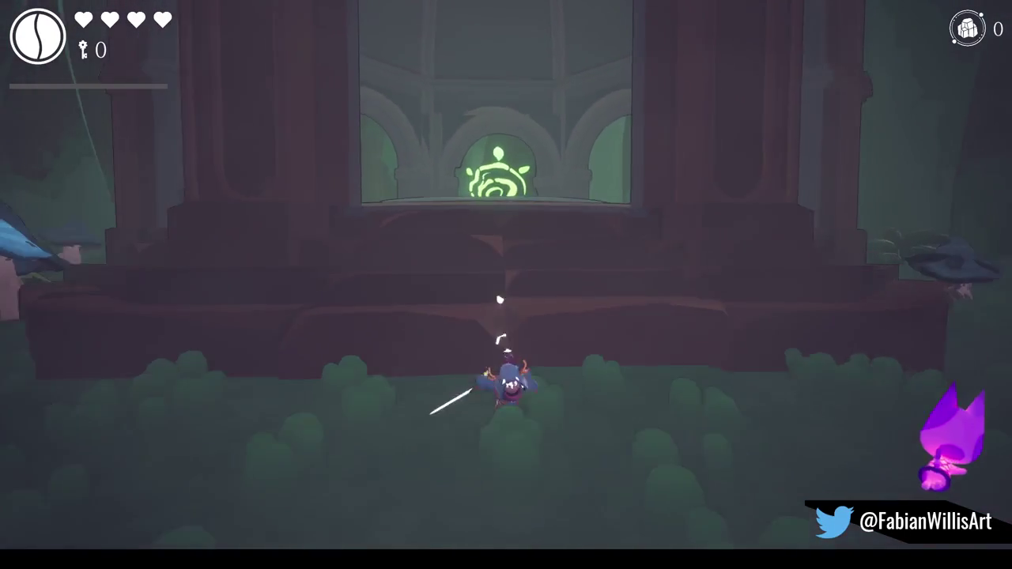
key("w")
key("w")
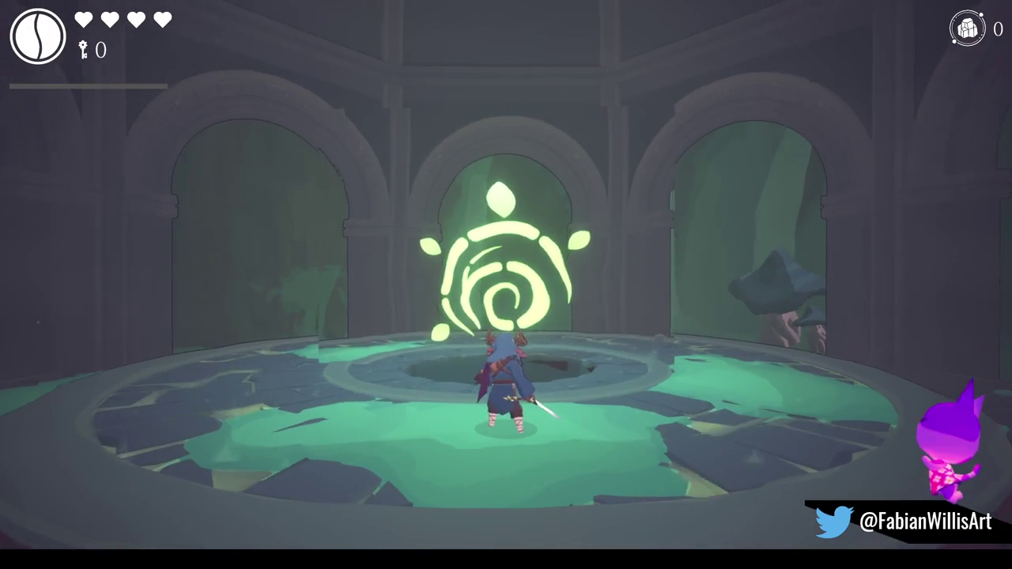
key("s")
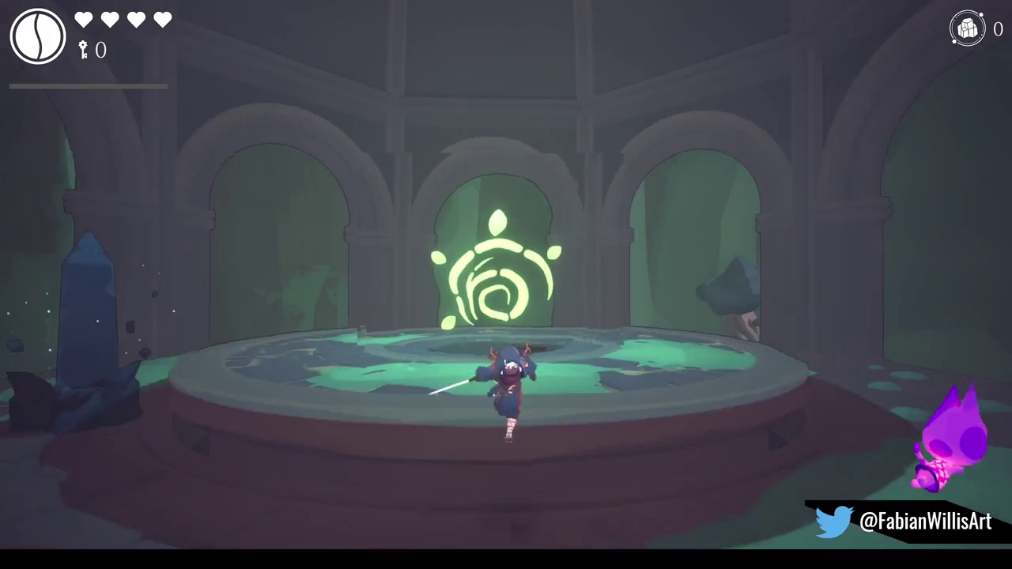
key("w")
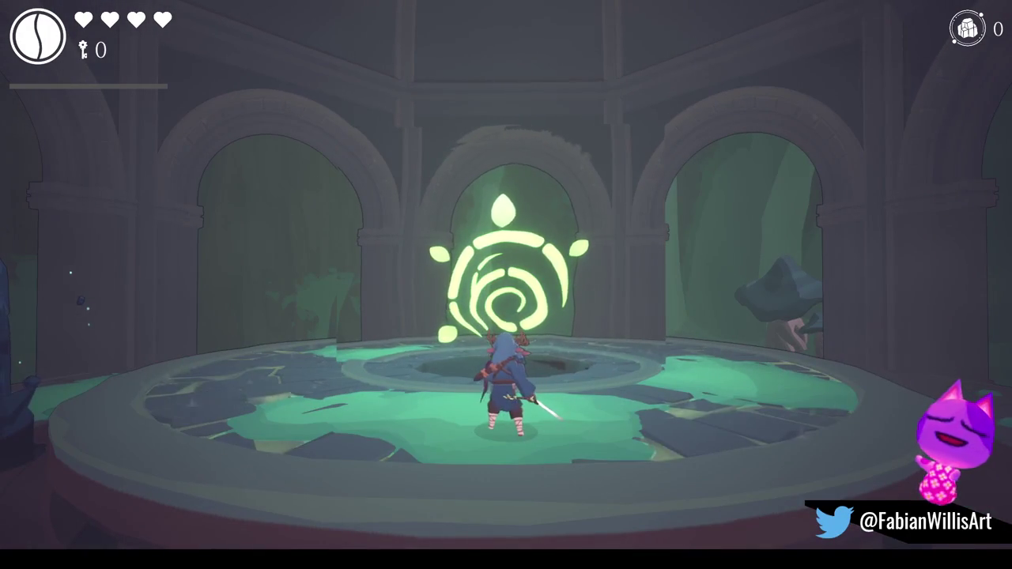
key("s")
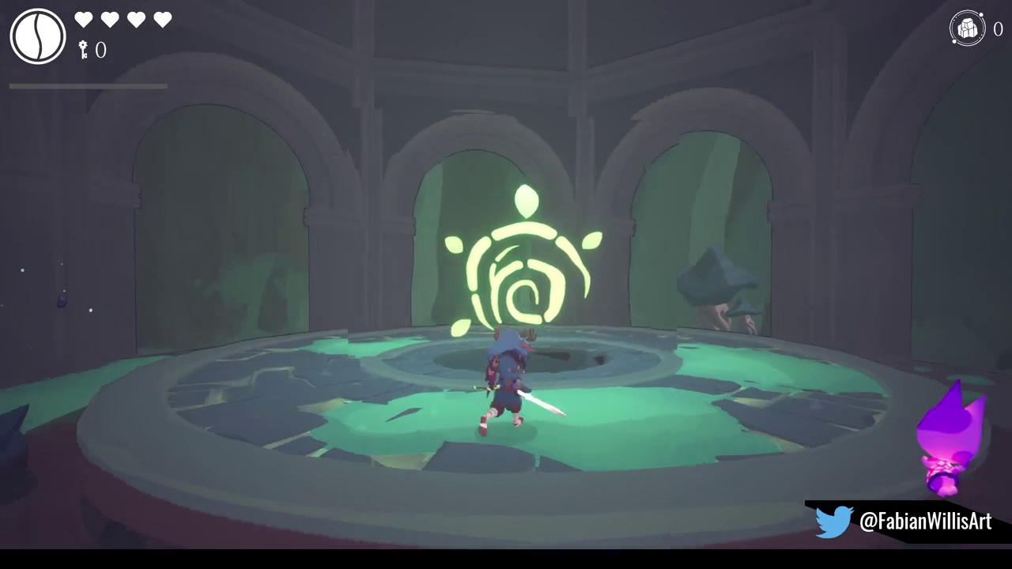
key("w")
key("a")
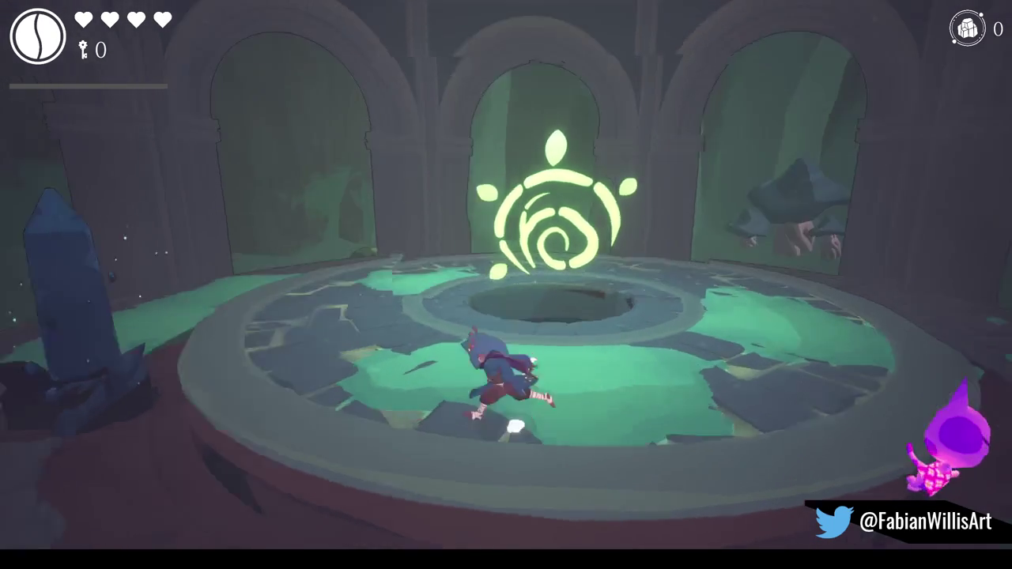
key("w")
key("d")
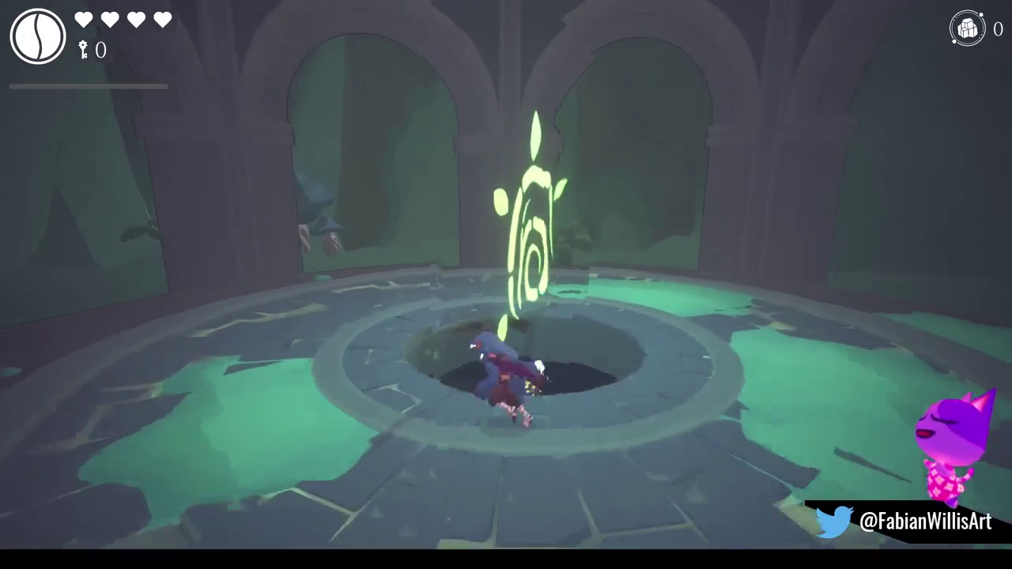
key("s")
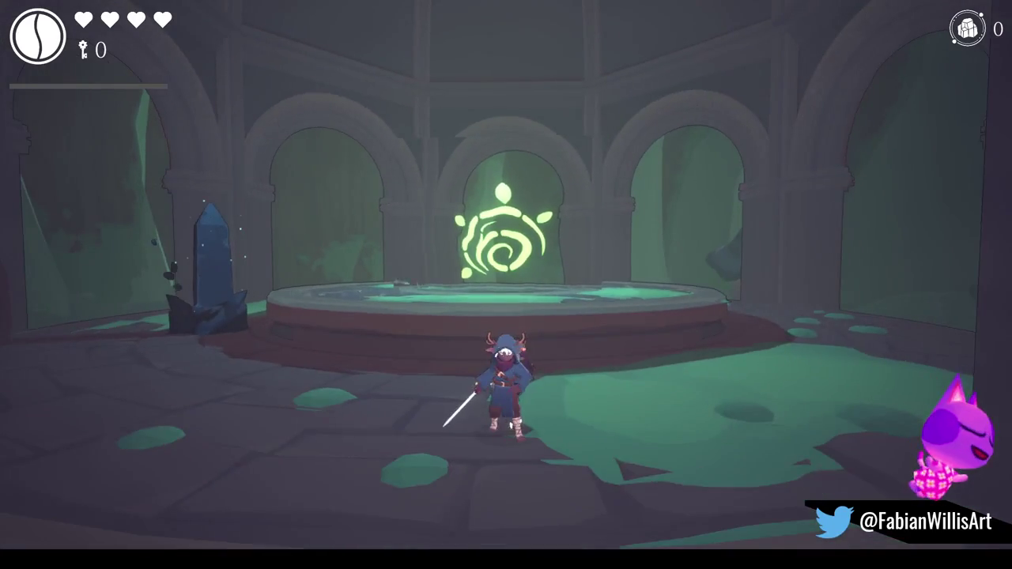
key("w")
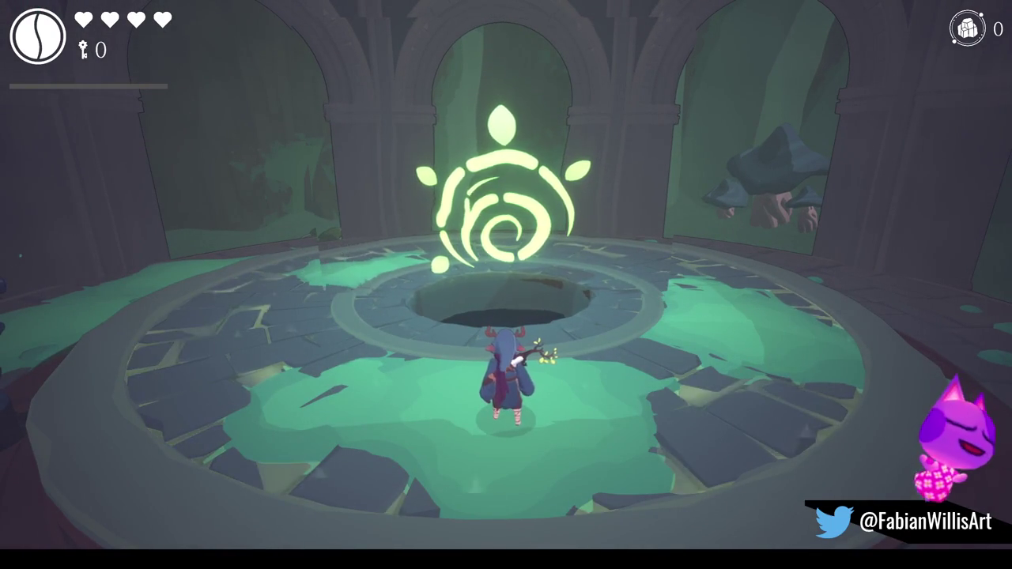
key("alt+Tab")
key("super")
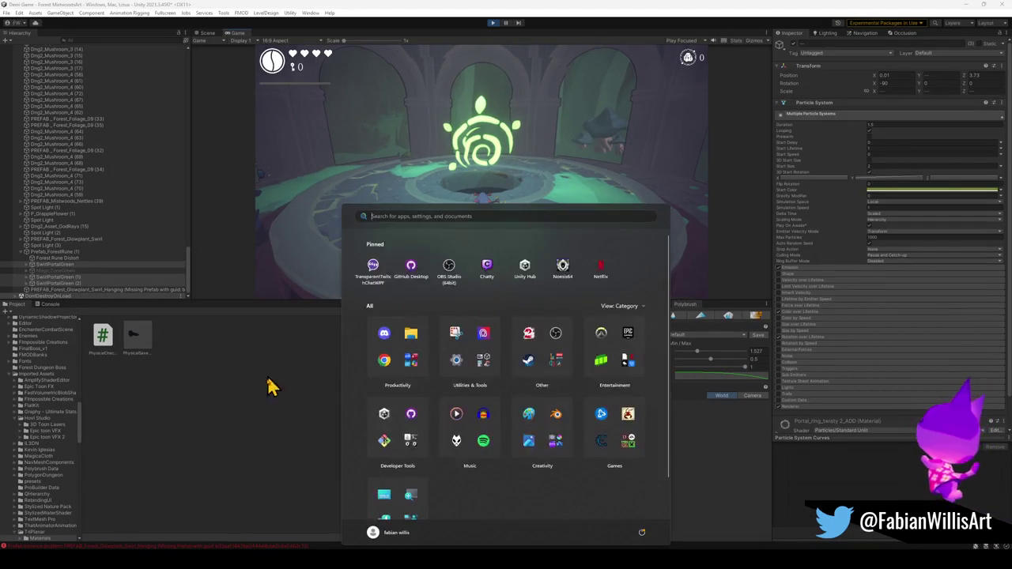
Leave full-screen play, toggle Scene and Game, and stop Play mode.
key("Escape")
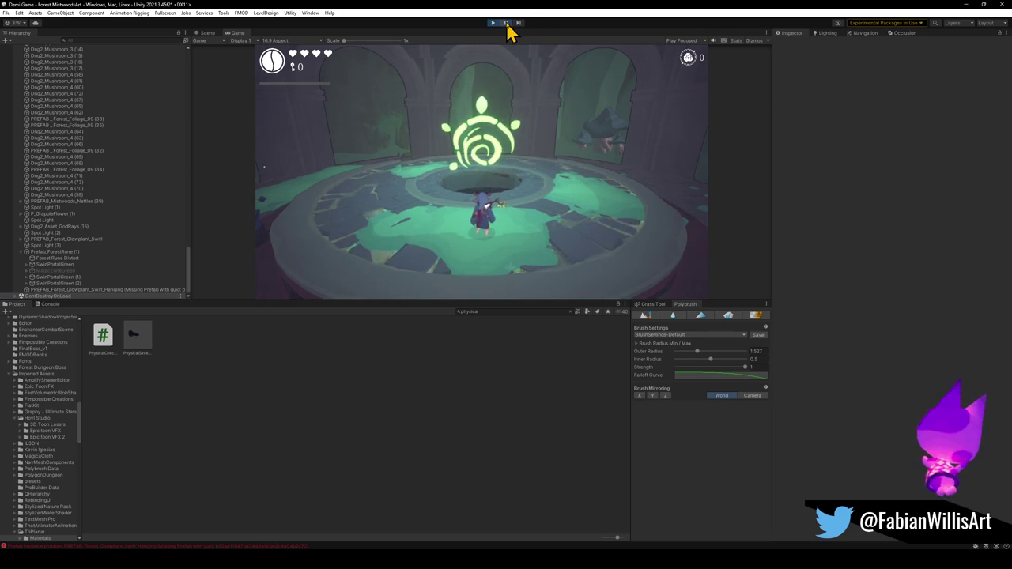
left_click(507, 23)
left_click(506, 23)
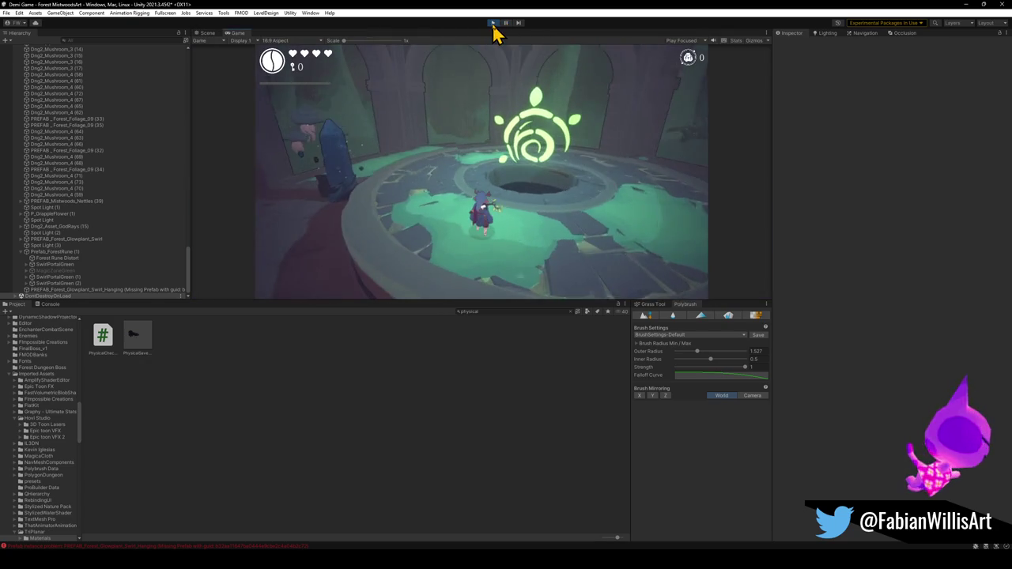
left_click(493, 23)
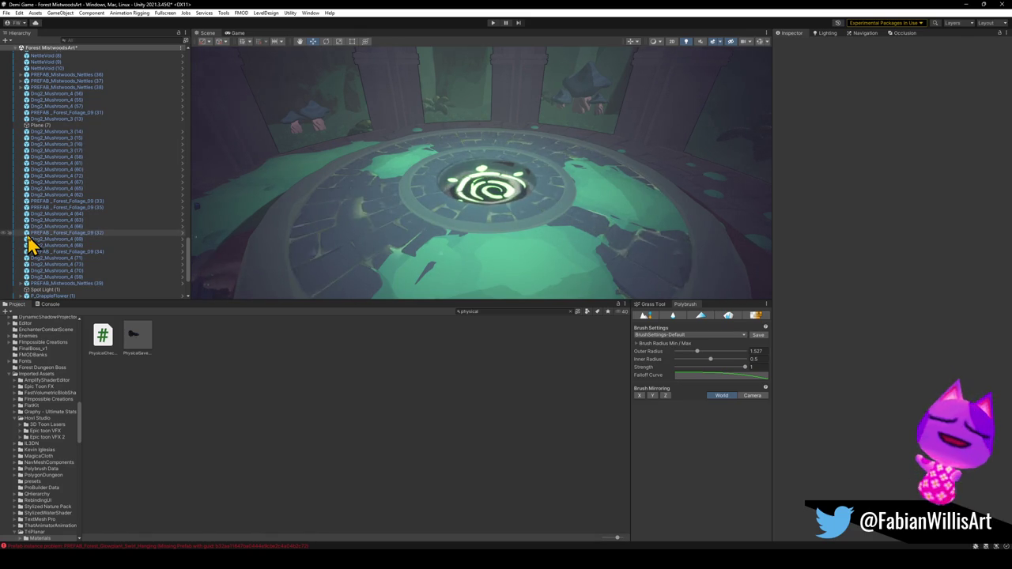
Orbit around the circular platform and select the MagicAuraYellow particle effect.
mouse_move(528, 229)
left_mouse_down()
mouse_move(411, 226)
mouse_move(573, 196)
mouse_move(545, 228)
mouse_move(554, 242)
mouse_move(524, 246)
mouse_move(527, 260)
mouse_move(514, 237)
left_mouse_up()
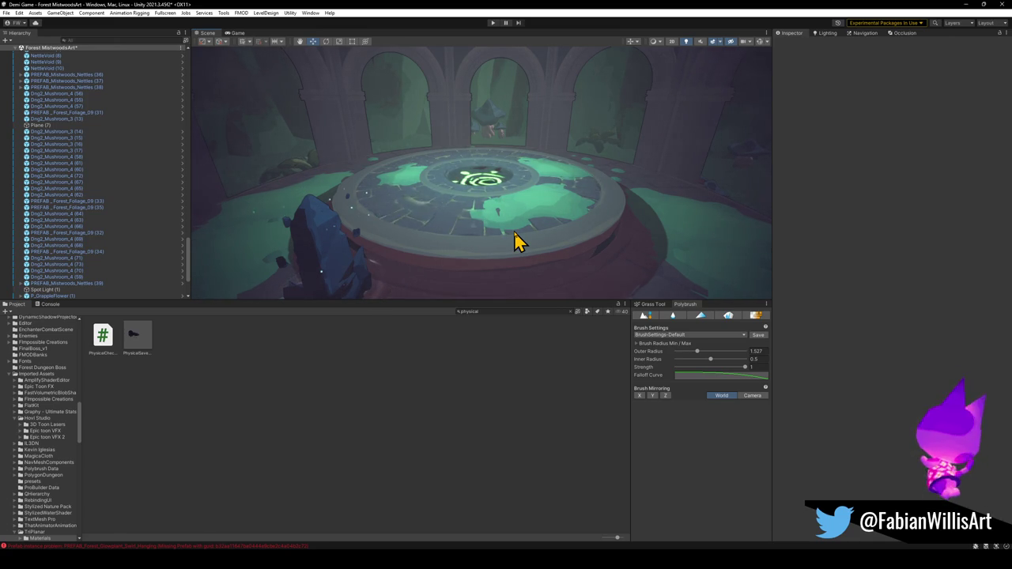
left_click(515, 241)
Cycle through the overlapping objects to PhysicalSavepoint and undo its X rotation back to 0.
left_click(514, 242)
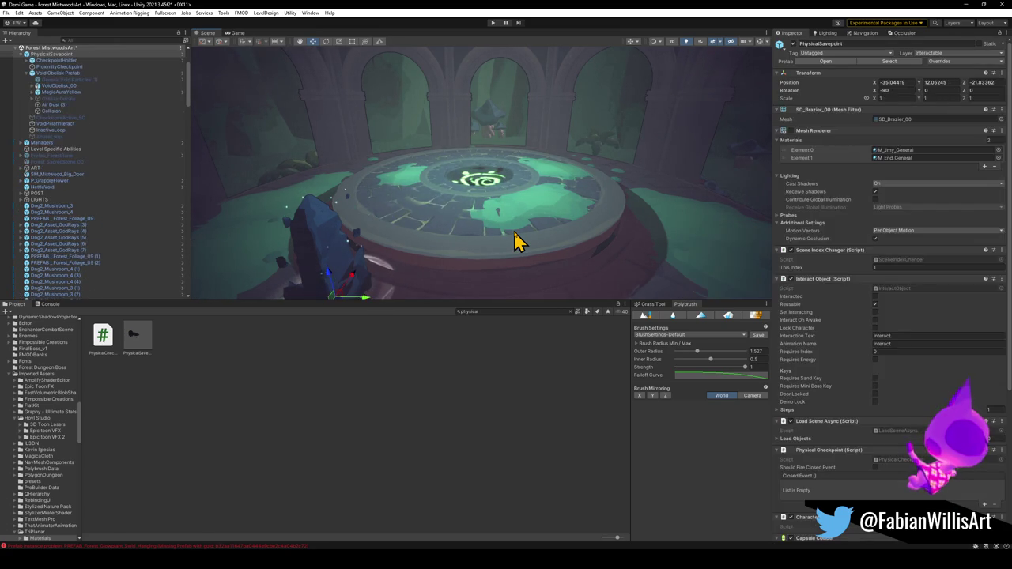
left_click(515, 241)
left_click(515, 241)
left_click(515, 241)
key("ctrl+z")
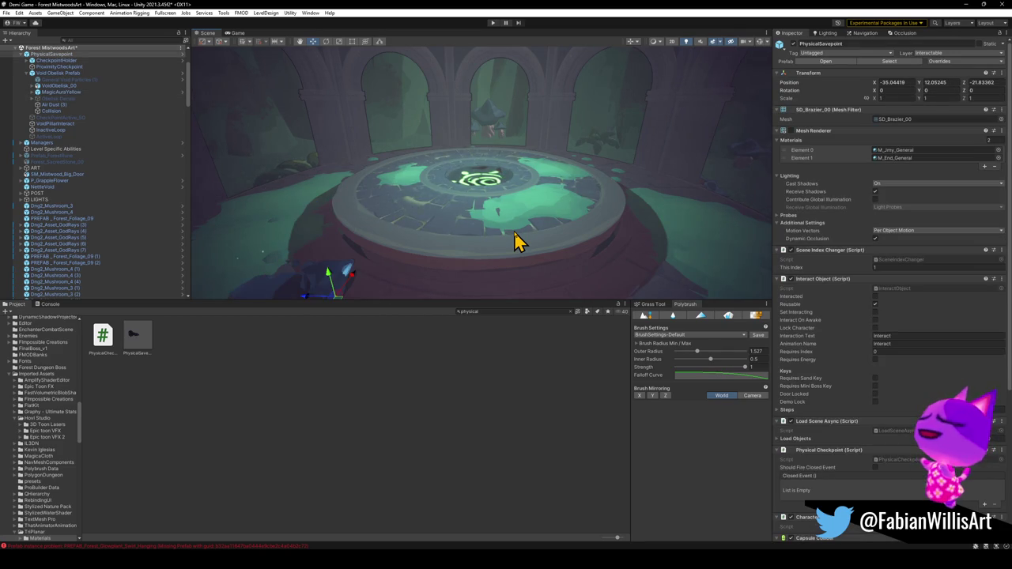
left_click(515, 241)
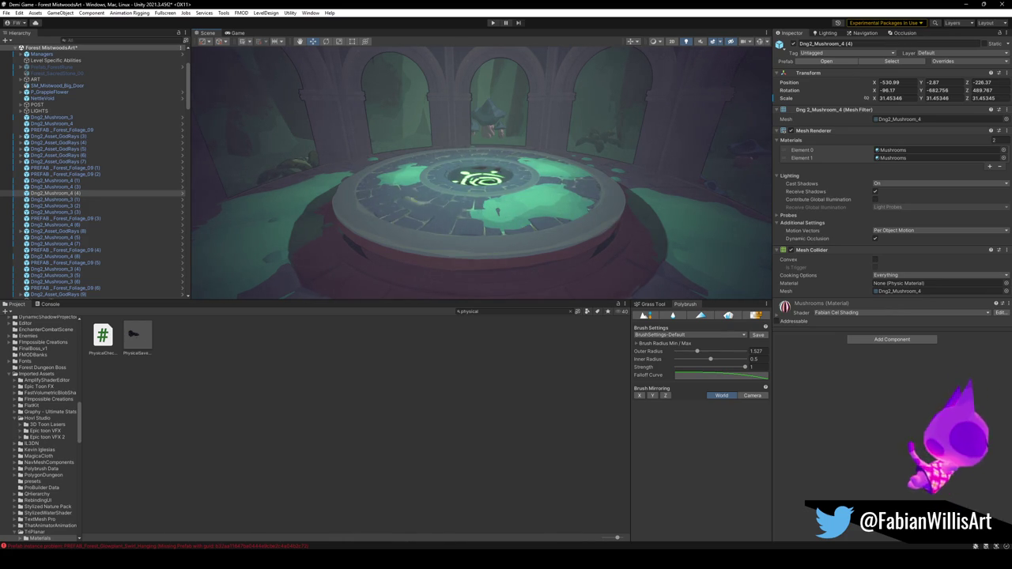
Orbit the view down close over the round platform and pick the object at its centre.
mouse_move(603, 274)
left_mouse_down()
mouse_move(598, 255)
mouse_move(350, 256)
left_mouse_up()
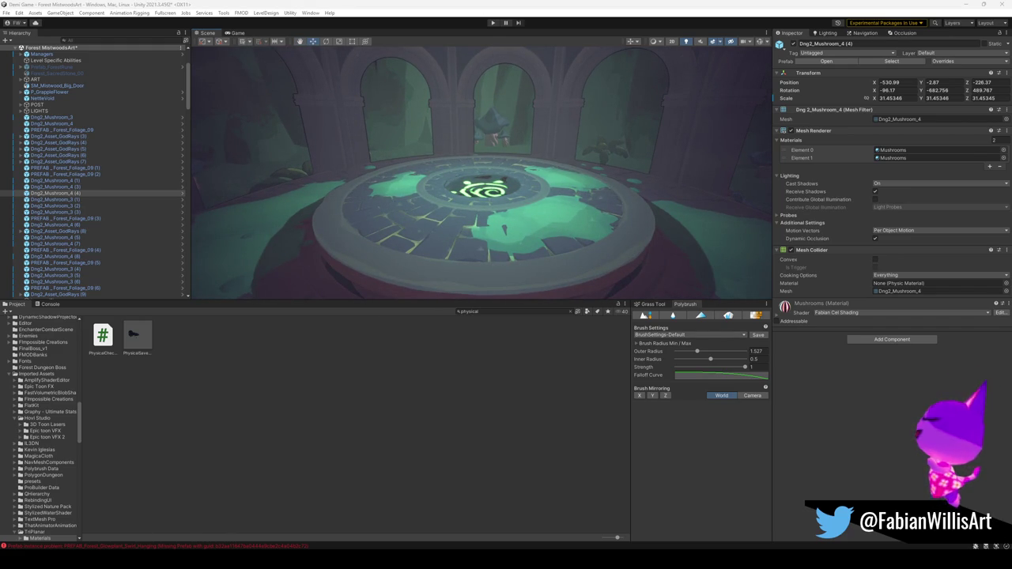
mouse_move(538, 242)
left_mouse_down()
mouse_move(561, 214)
mouse_move(558, 230)
left_mouse_up()
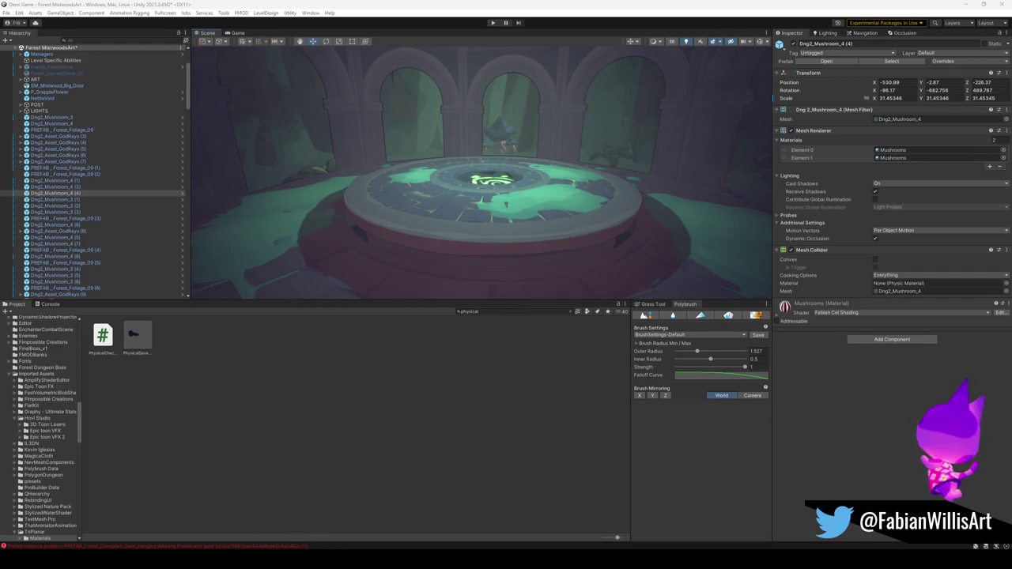
left_click_drag(404, 83, 525, 188)
left_click(530, 187)
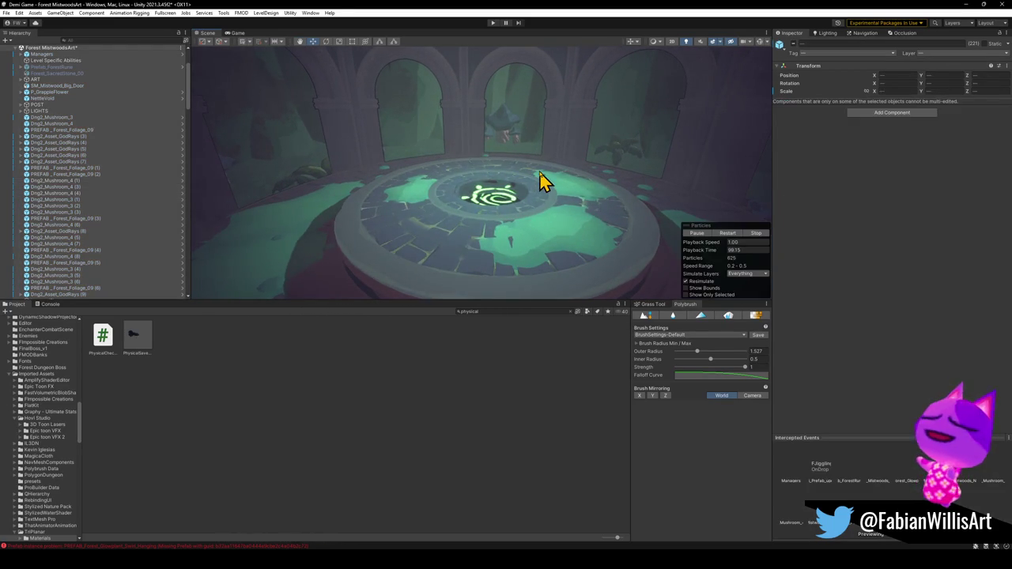
left_click(542, 181)
left_click(539, 170)
left_click(539, 171)
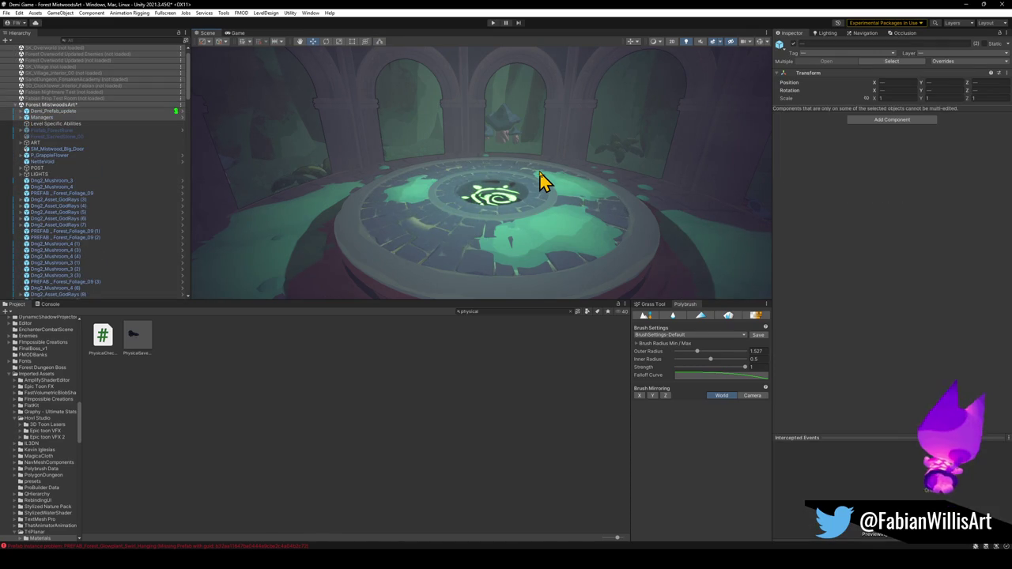
left_click(539, 171)
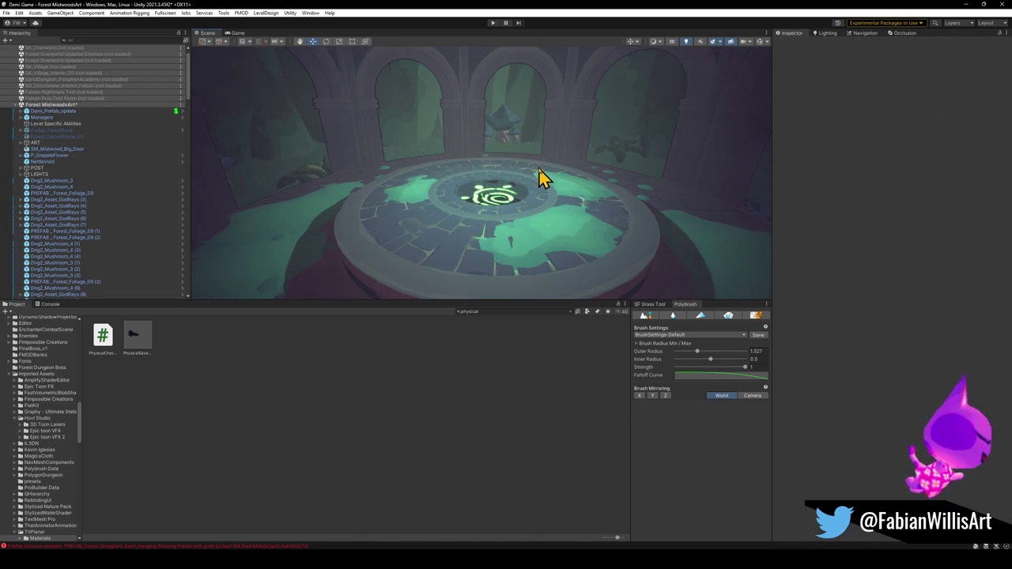
left_click(537, 180)
left_click(536, 180)
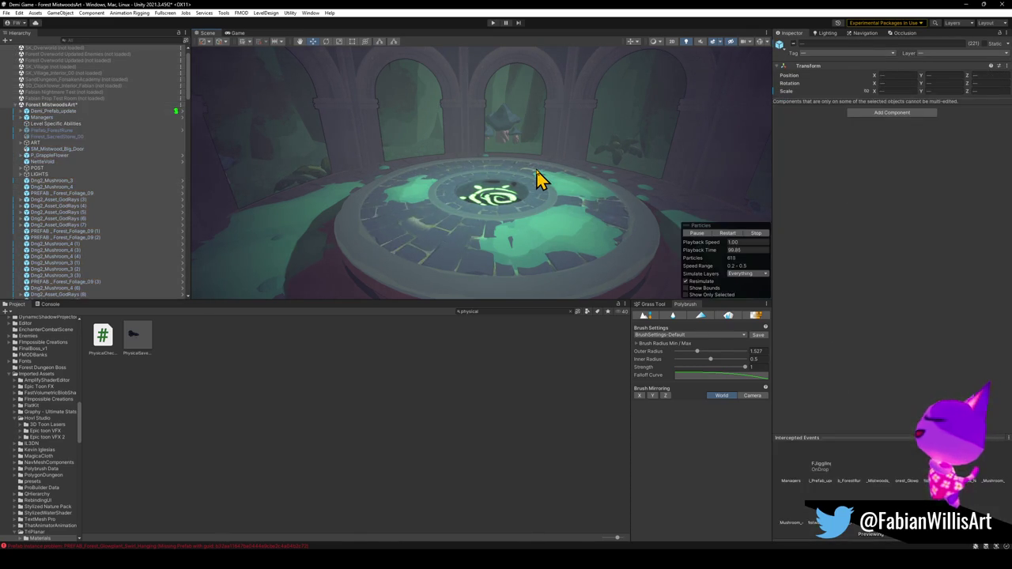
left_click(537, 180)
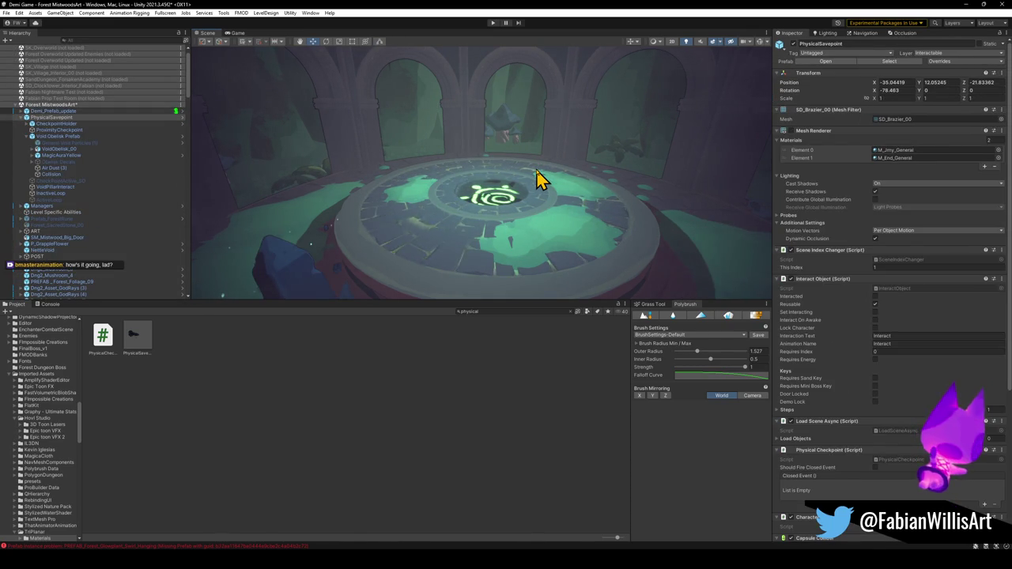
left_click(537, 180)
left_click(536, 181)
left_click(537, 180)
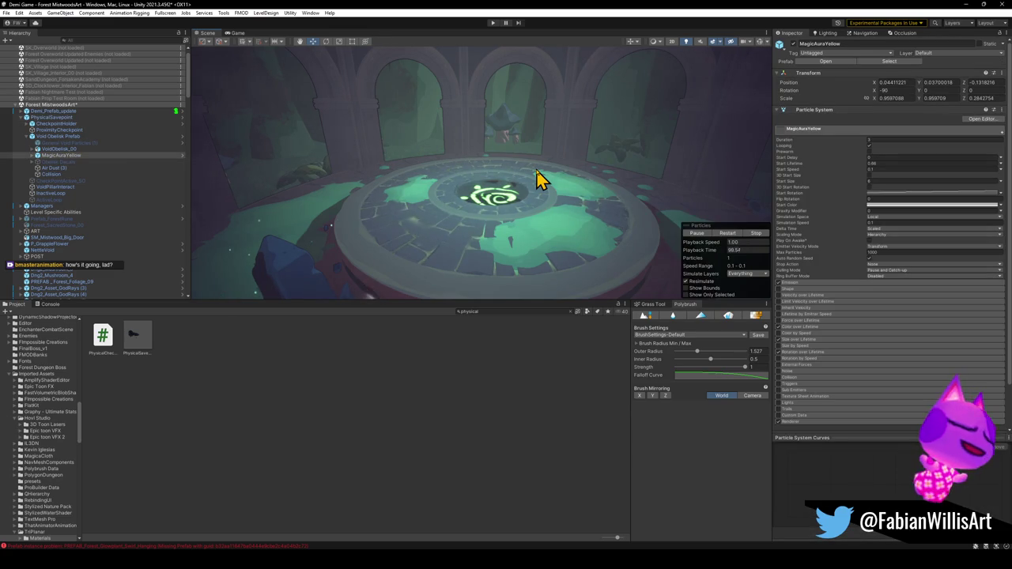
key("ctrl+d")
key("f")
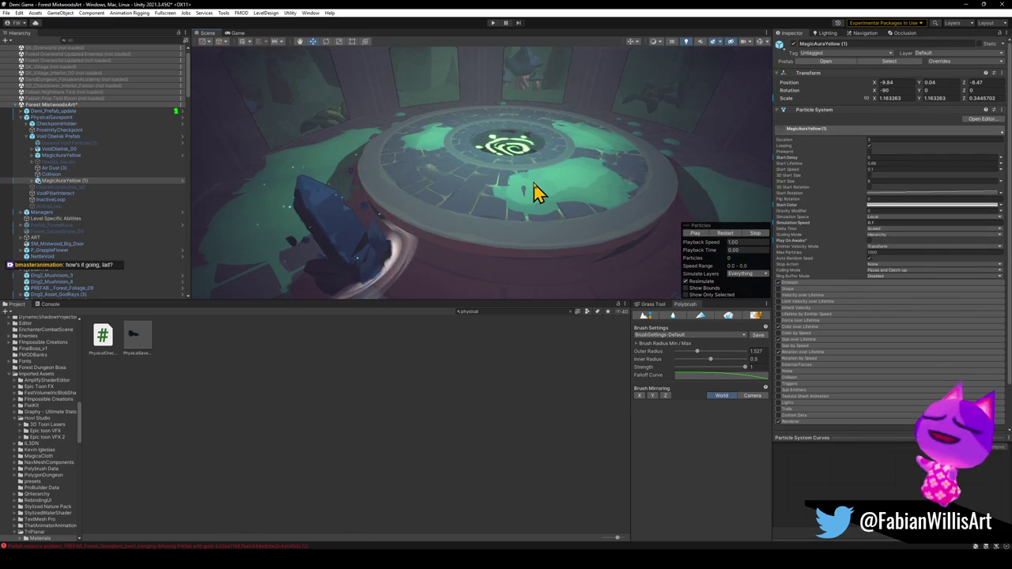
key("ctrl+z")
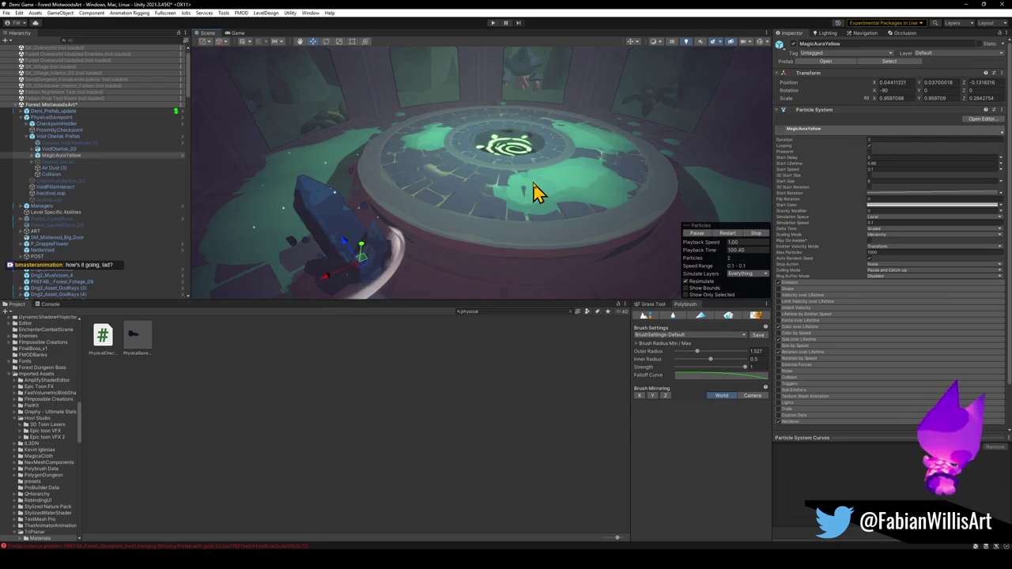
key("ctrl+y")
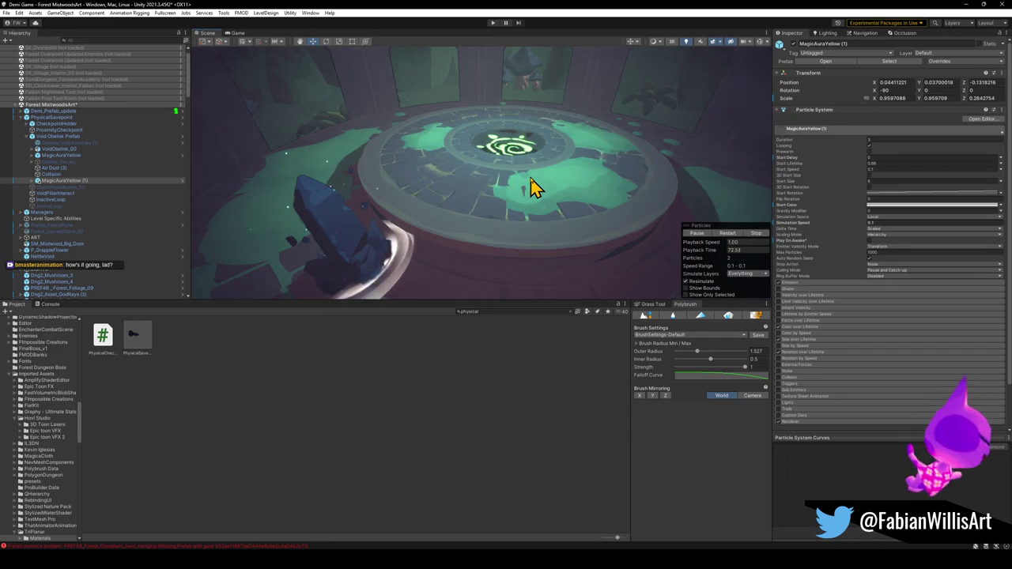
key("ctrl+z")
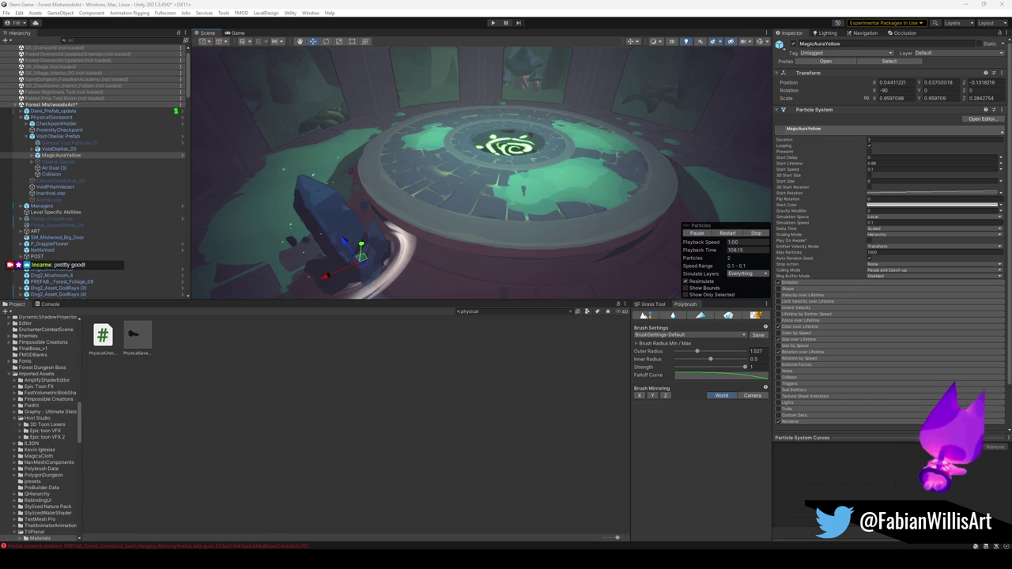
left_click_drag(568, 233, 557, 213)
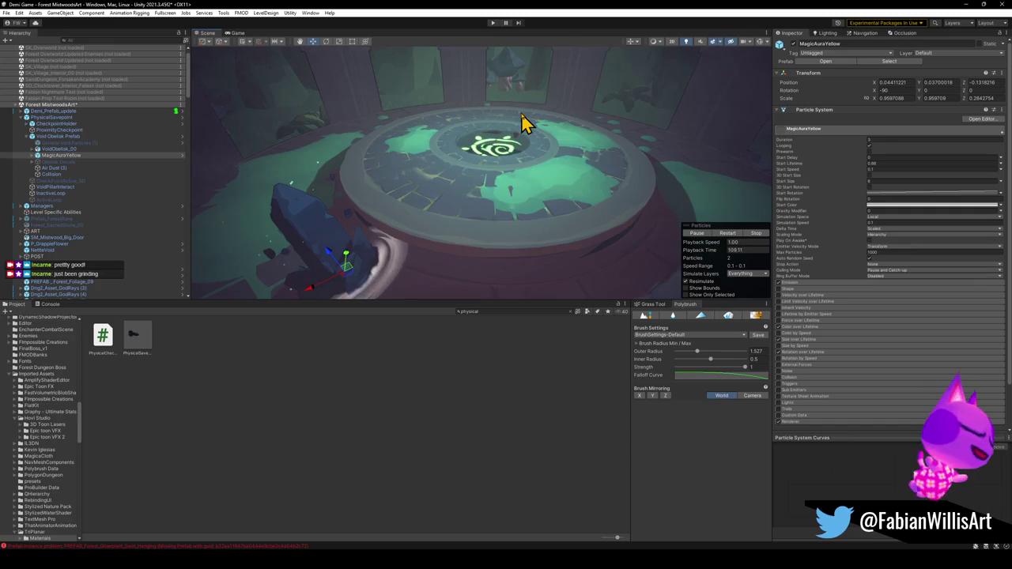
Filter the Hierarchy and select Point Light and Point Light (2) together.
left_click(27, 118)
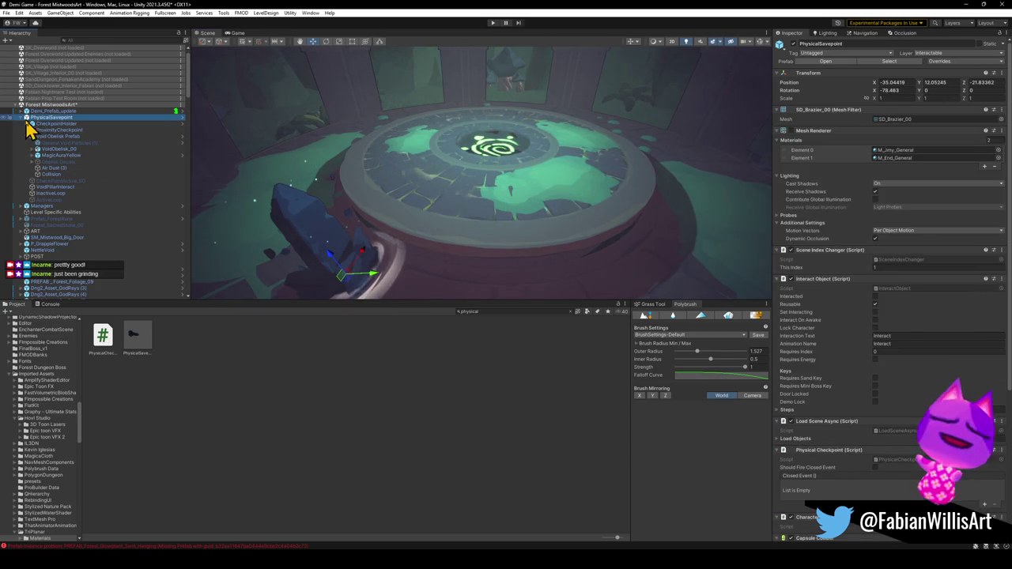
scroll(79, 215, "down", 15)
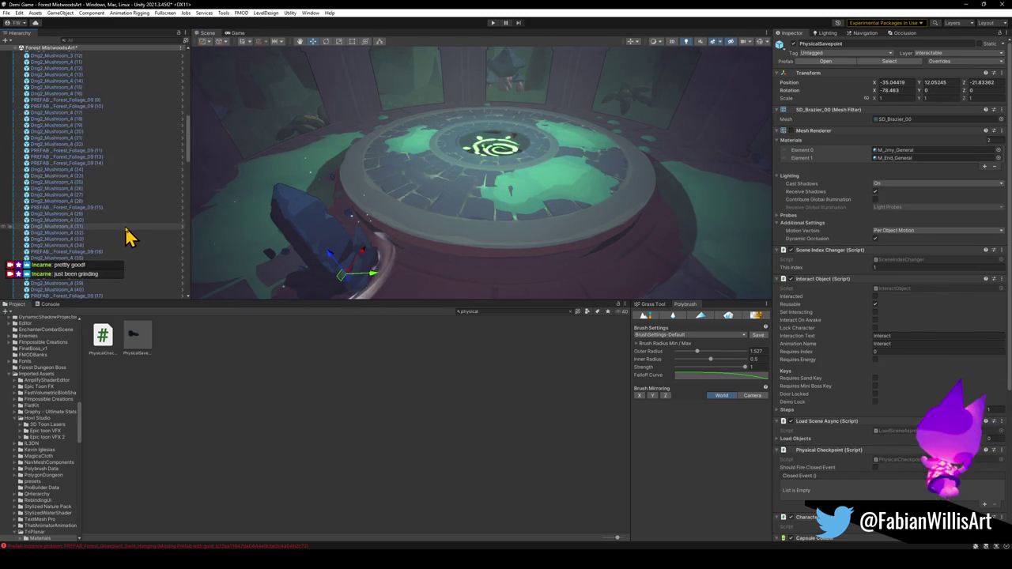
left_click_drag(189, 180, 178, 316)
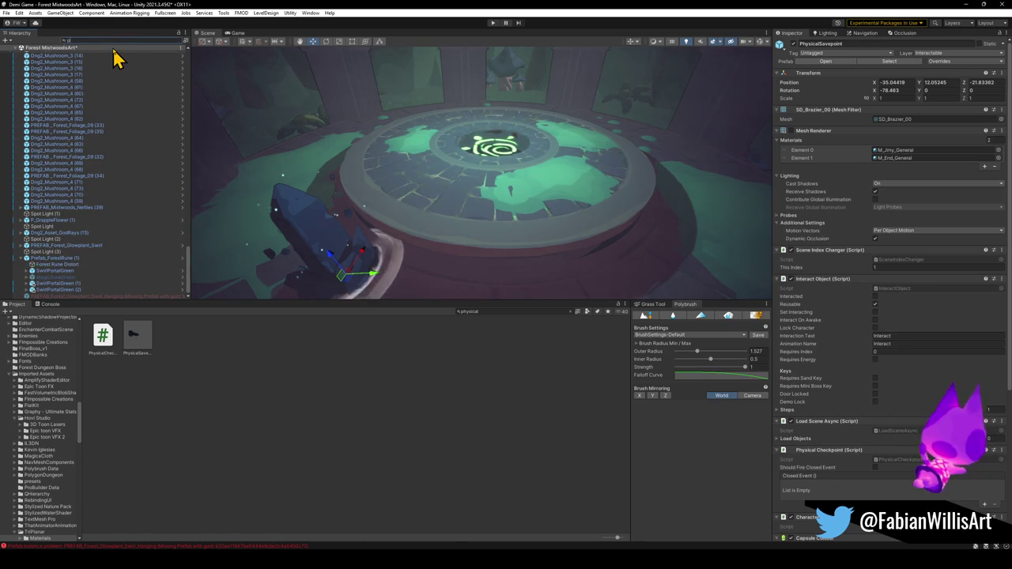
type("ol")
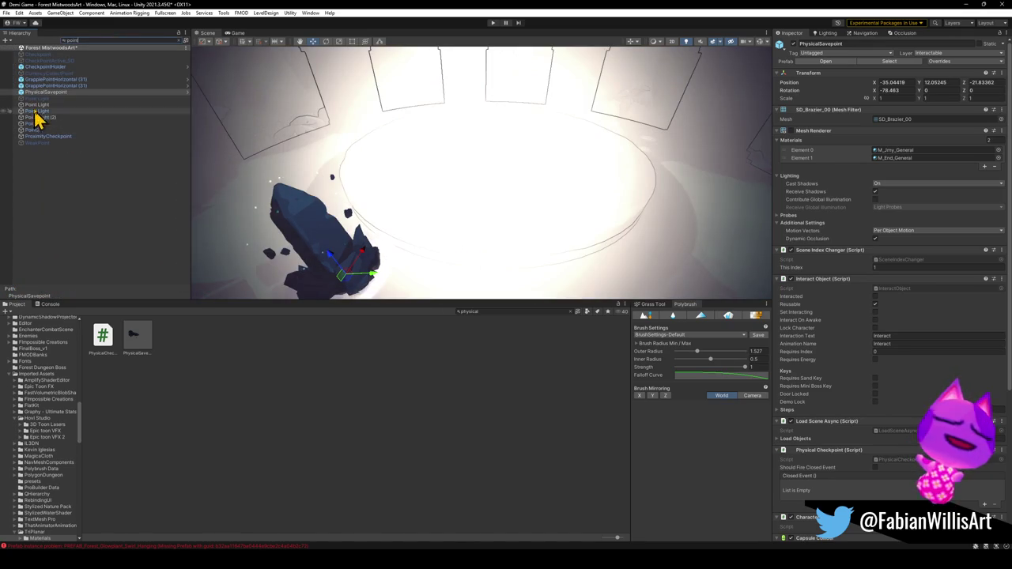
left_click(49, 130)
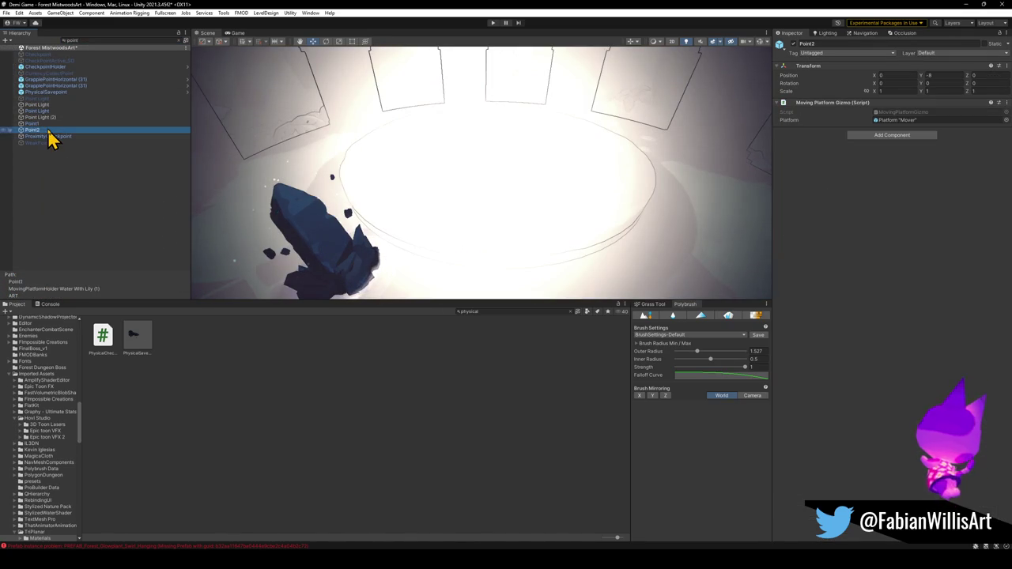
left_click(52, 112, "shift")
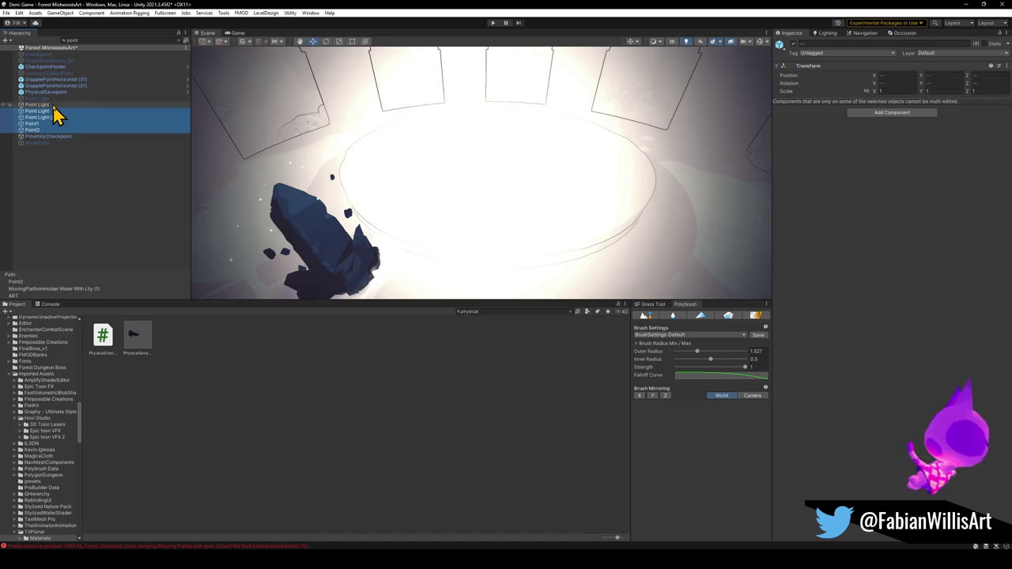
left_click(53, 106, "shift")
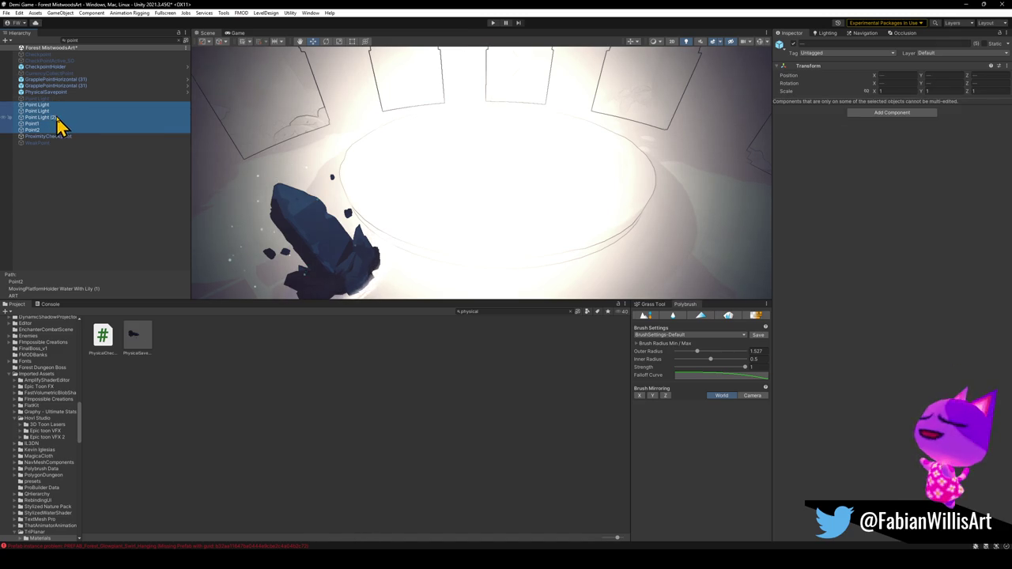
left_click(47, 105)
left_click(180, 41)
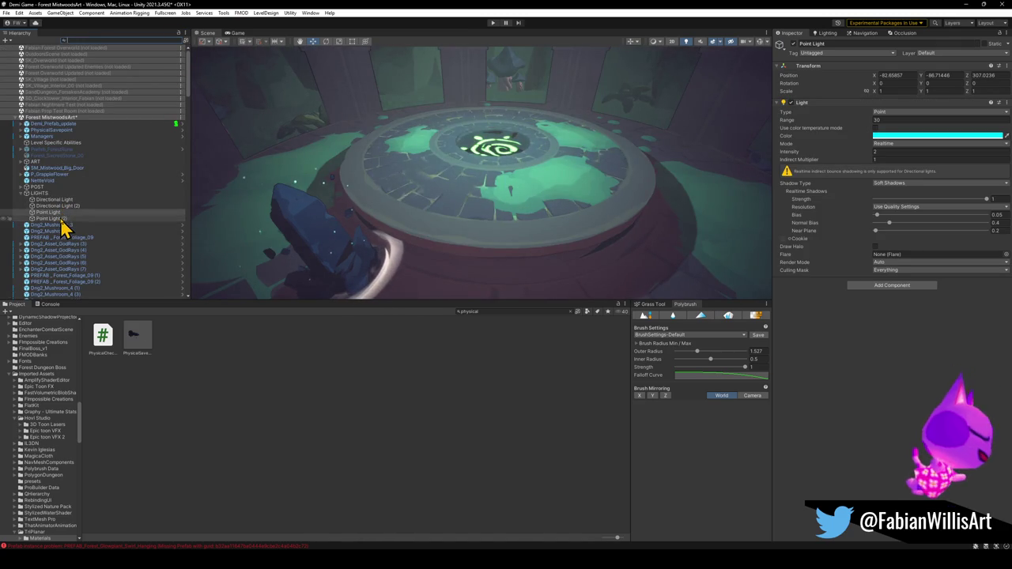
left_click(56, 218, "shift")
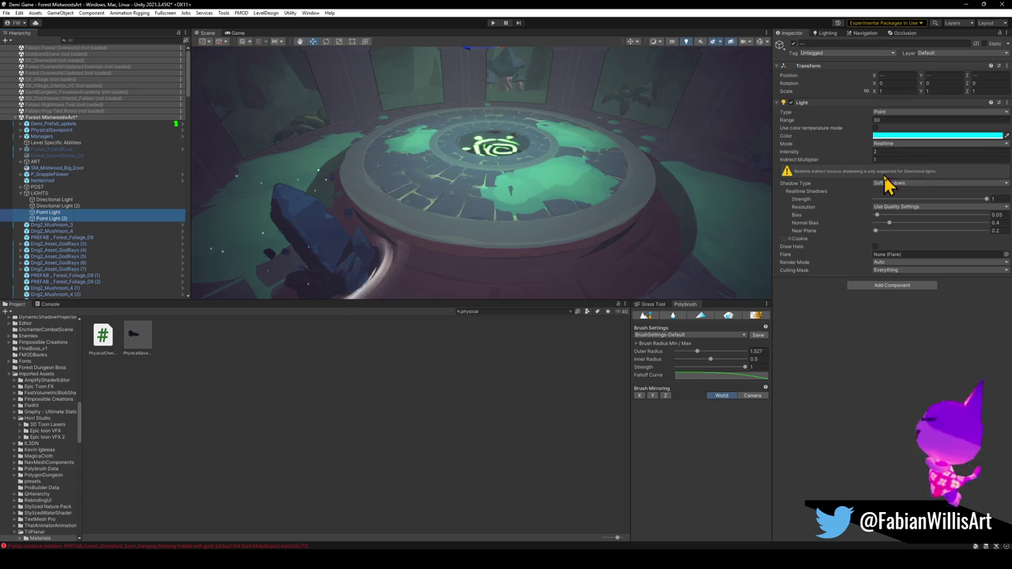
Uncheck Player Light in both lights' Culling Mask, leaving it Mixed.
left_click(909, 271)
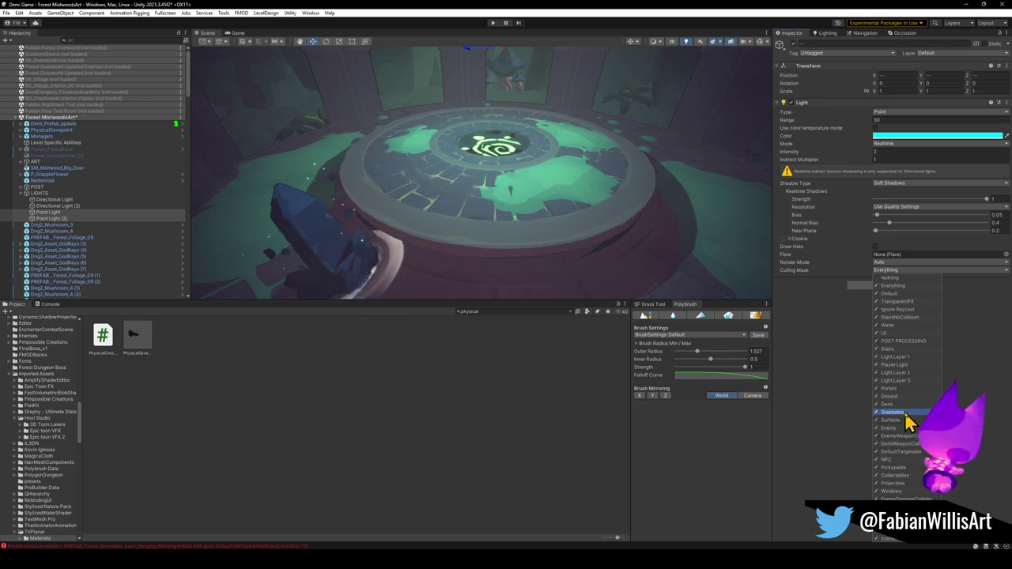
left_click(901, 372)
left_click(826, 335)
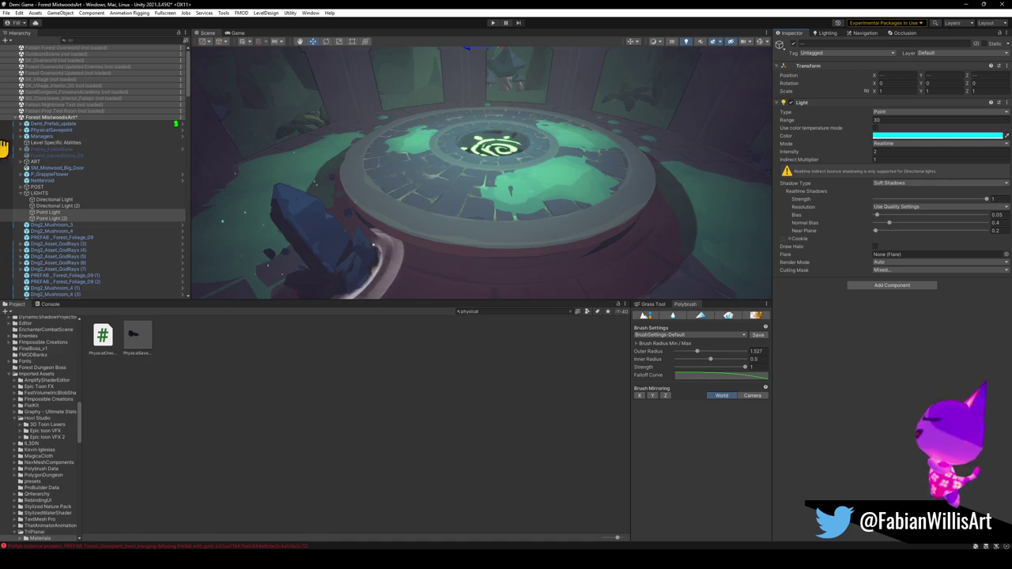
scroll(113, 221, "down", 9)
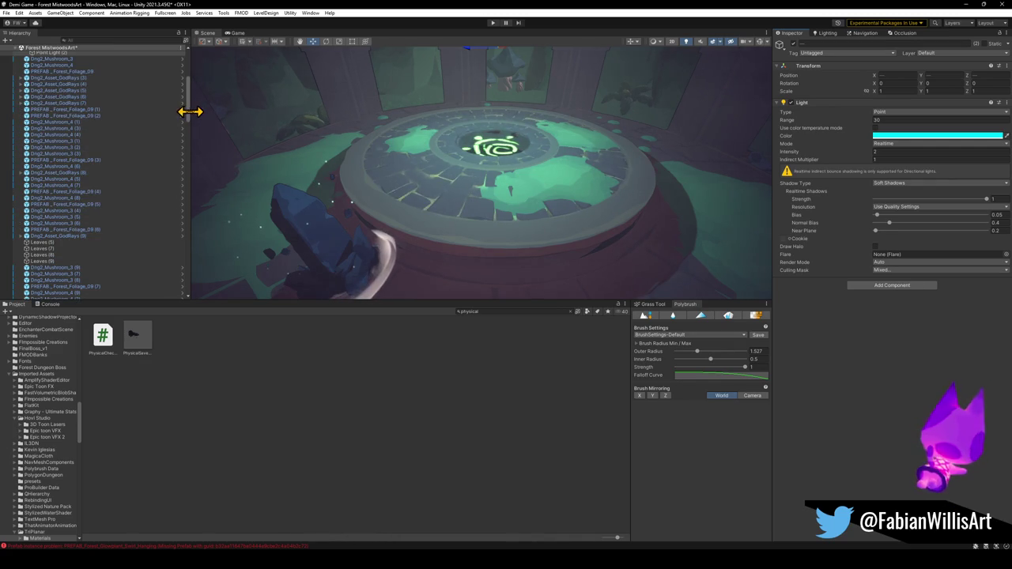
Select Prefab_ForestRune (1), collapse its children and step through neighbouring objects.
left_click_drag(188, 112, 185, 290)
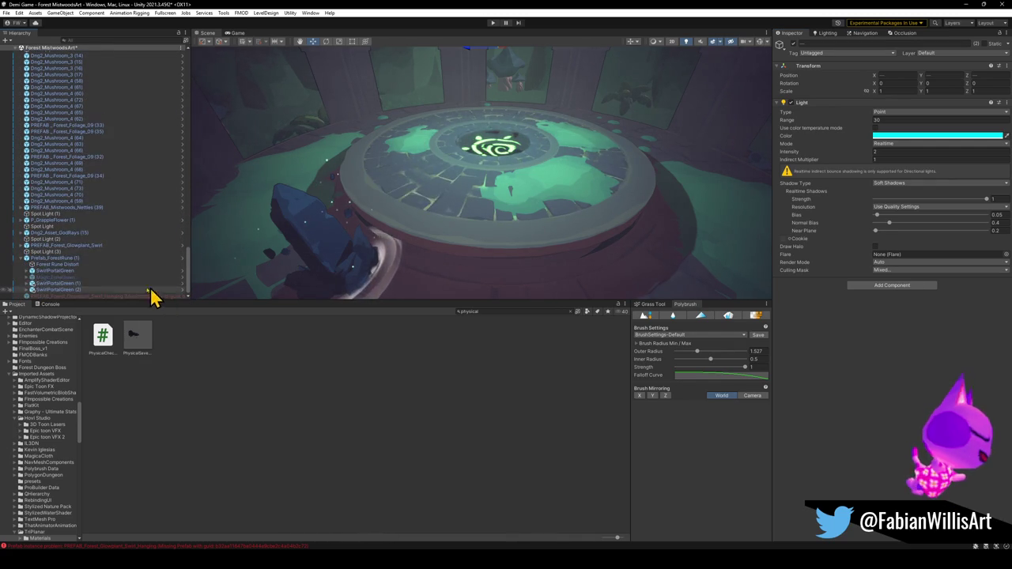
left_click(37, 259)
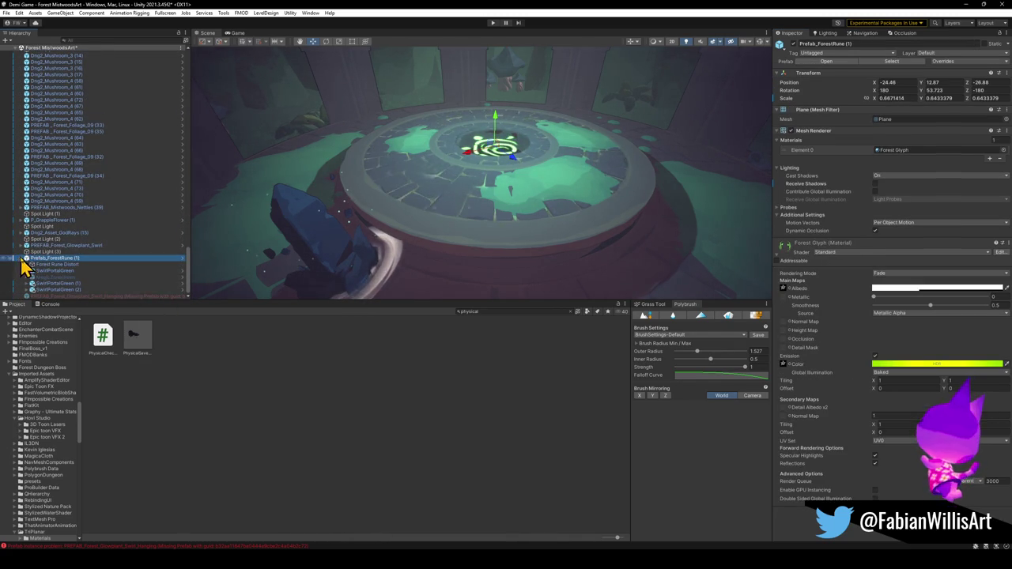
left_click(21, 259)
key("Up")
key("Up")
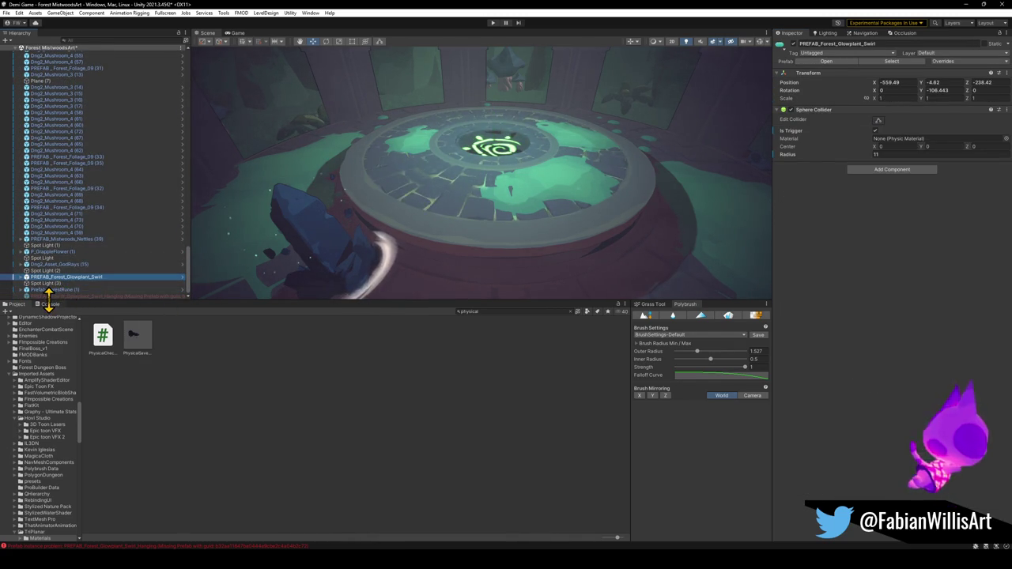
key("Down")
key("Down")
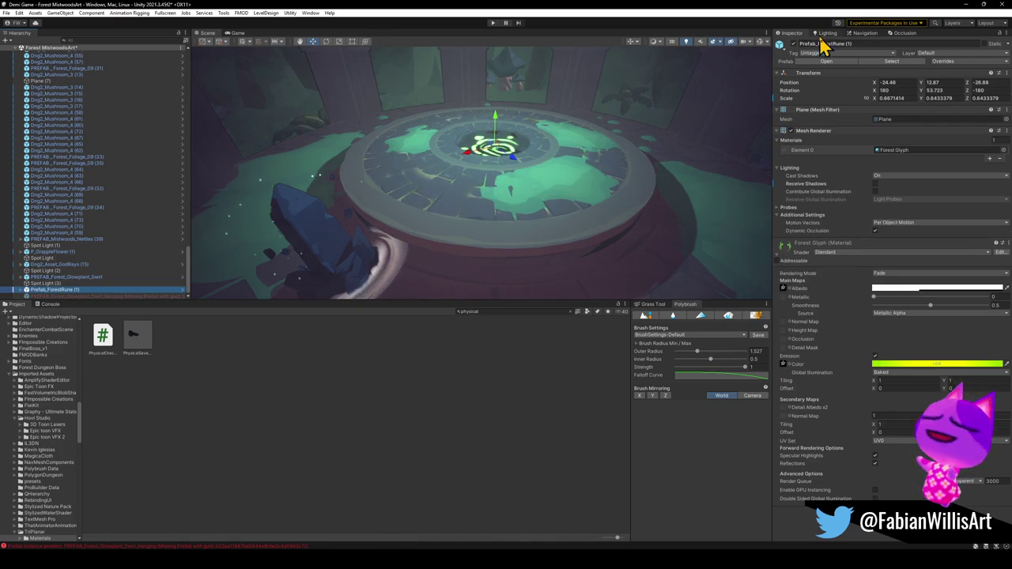
Scroll to the top of the Hierarchy and select the original Prefab_ForestRune.
mouse_move(506, 185)
left_mouse_down()
mouse_move(526, 203)
mouse_move(533, 188)
mouse_move(538, 199)
left_mouse_up()
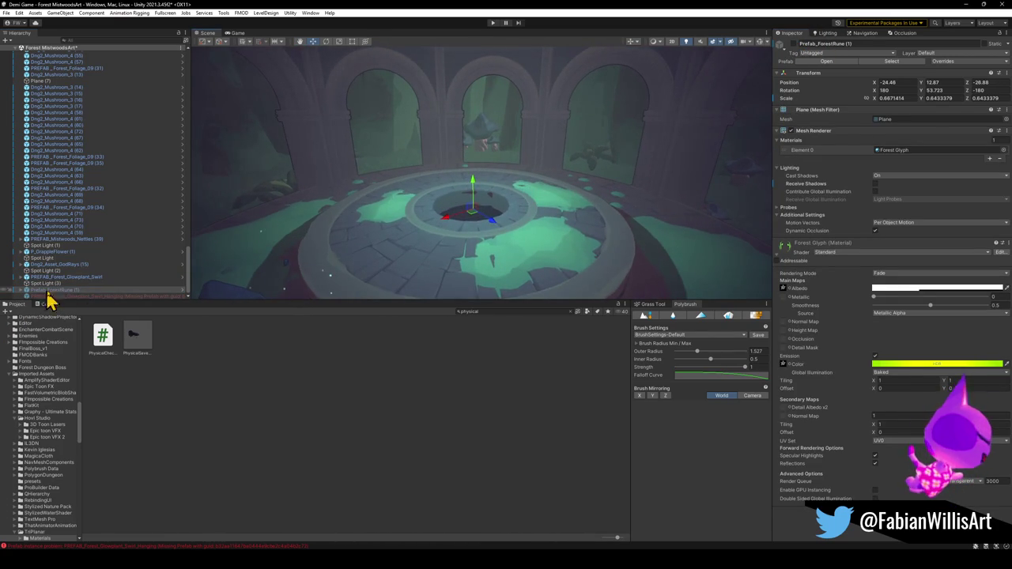
left_click_drag(190, 281, 176, 67)
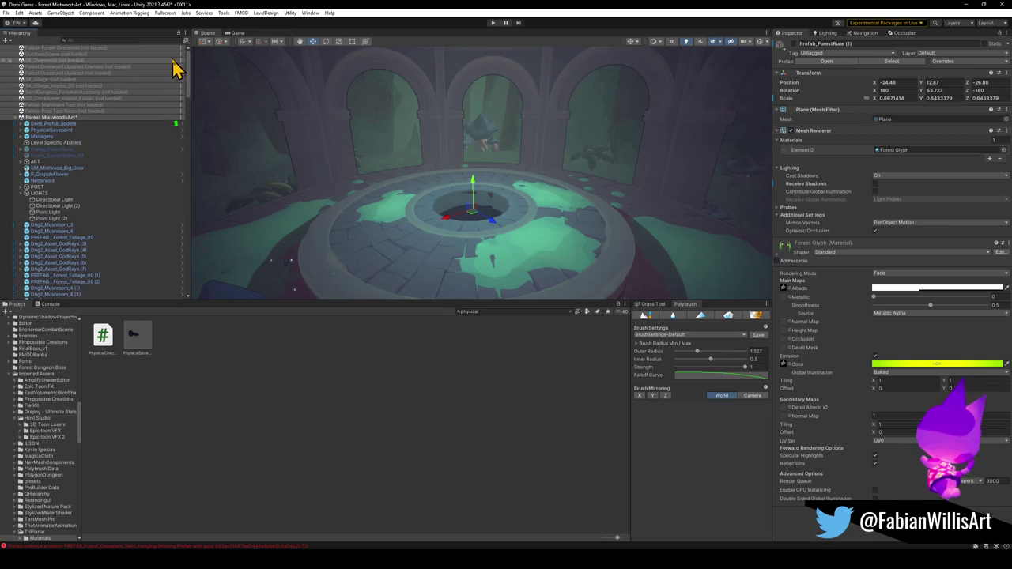
left_click(53, 155)
left_click(91, 148)
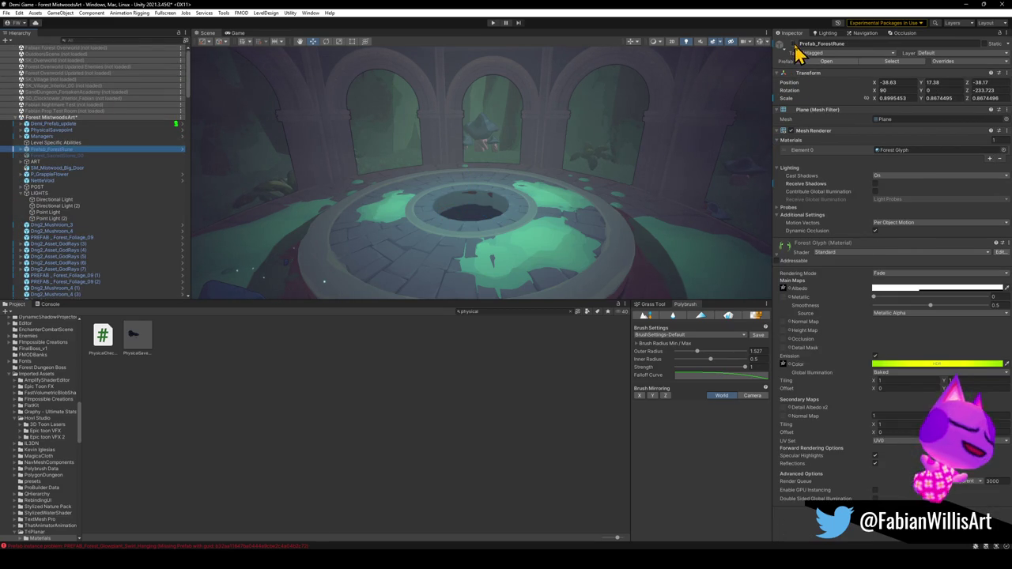
Switch the move handles to Global and lower the rune glyph onto the fountain.
left_click_drag(572, 153, 524, 140)
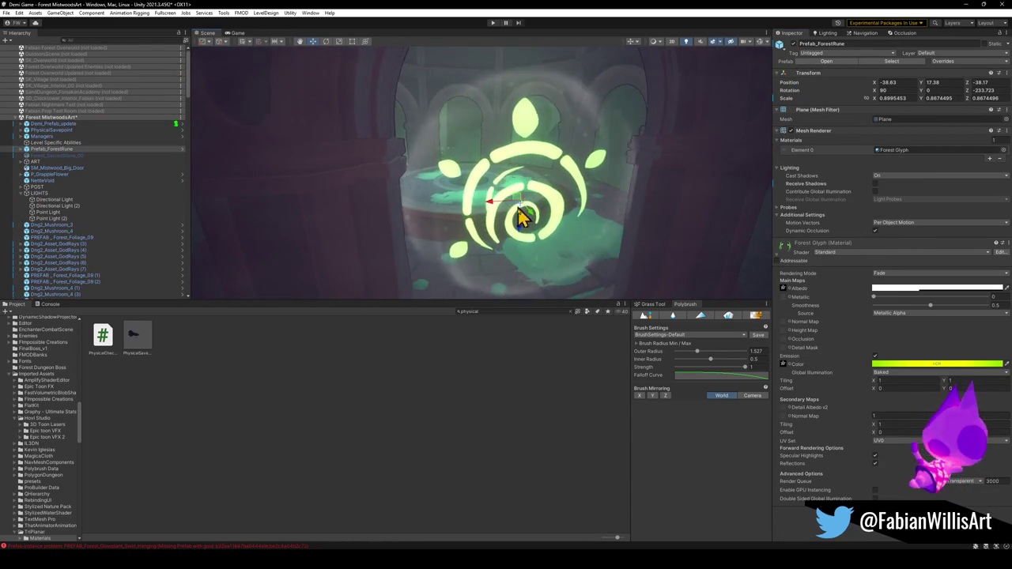
key("x")
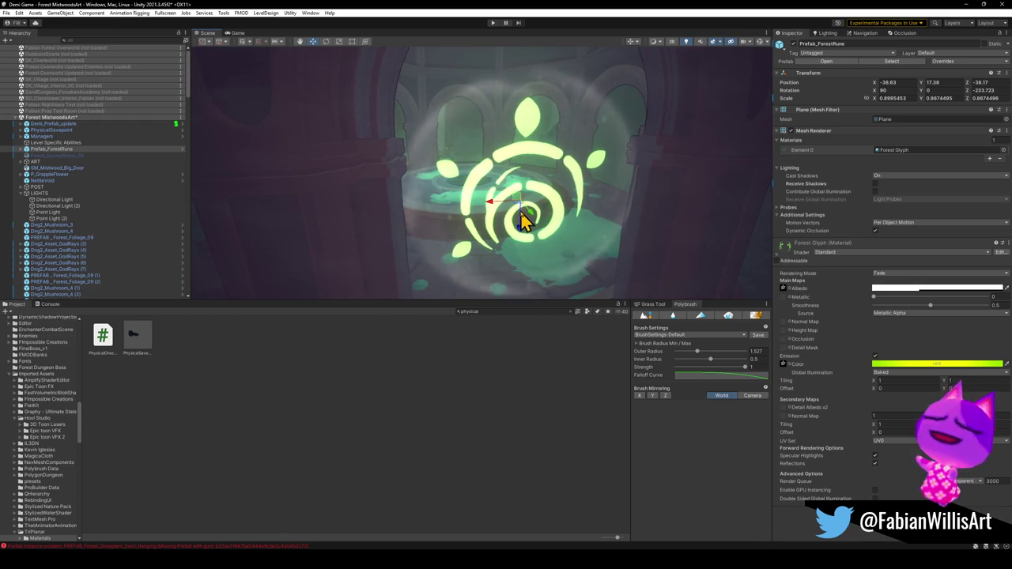
mouse_move(526, 214)
left_mouse_down()
mouse_move(466, 190)
mouse_move(504, 206)
mouse_move(487, 229)
mouse_move(480, 222)
mouse_move(496, 229)
mouse_move(498, 124)
mouse_move(482, 201)
mouse_move(482, 152)
mouse_move(504, 106)
mouse_move(492, 108)
mouse_move(622, 103)
mouse_move(558, 123)
left_mouse_up()
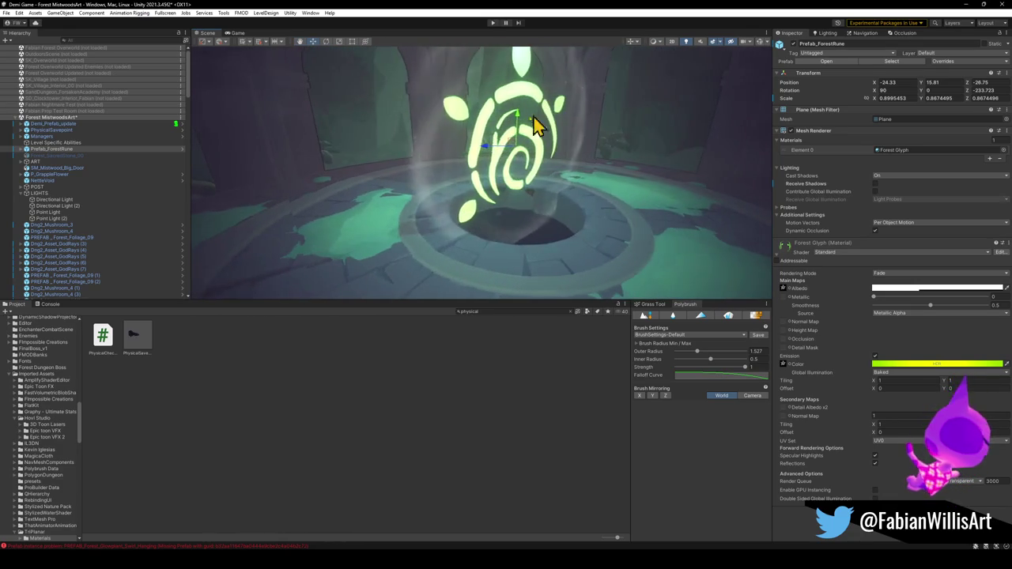
Set the rune's Cast Shadows to Off and nudge it to about X -24.37, Y 15.81, Z -26.7.
left_click(896, 177)
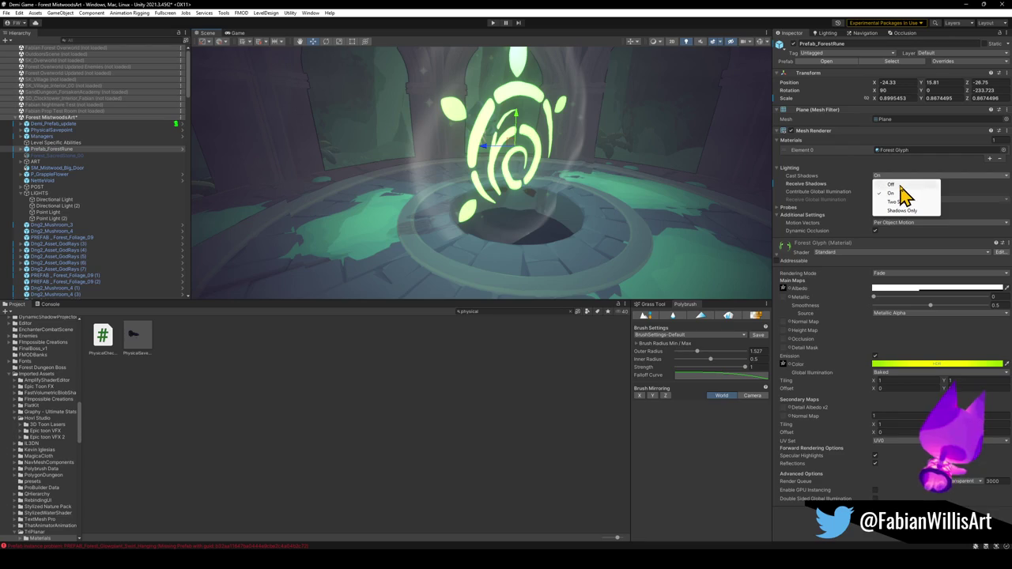
left_click(900, 186)
scroll(639, 199, "up", 2)
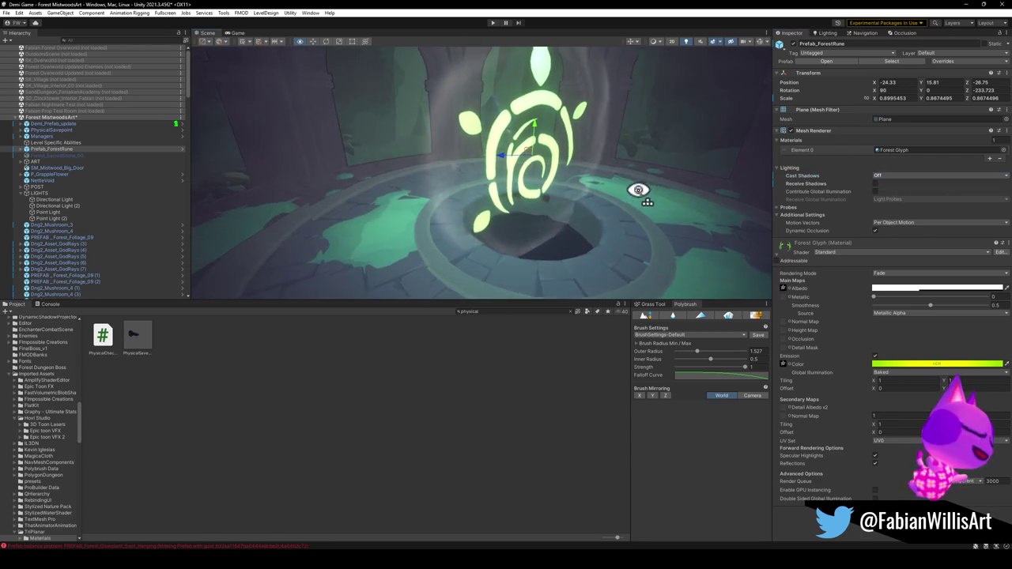
mouse_move(513, 202)
left_mouse_down()
mouse_move(546, 208)
mouse_move(453, 199)
mouse_move(488, 200)
mouse_move(492, 174)
left_mouse_up()
scroll(492, 174, "down", 5)
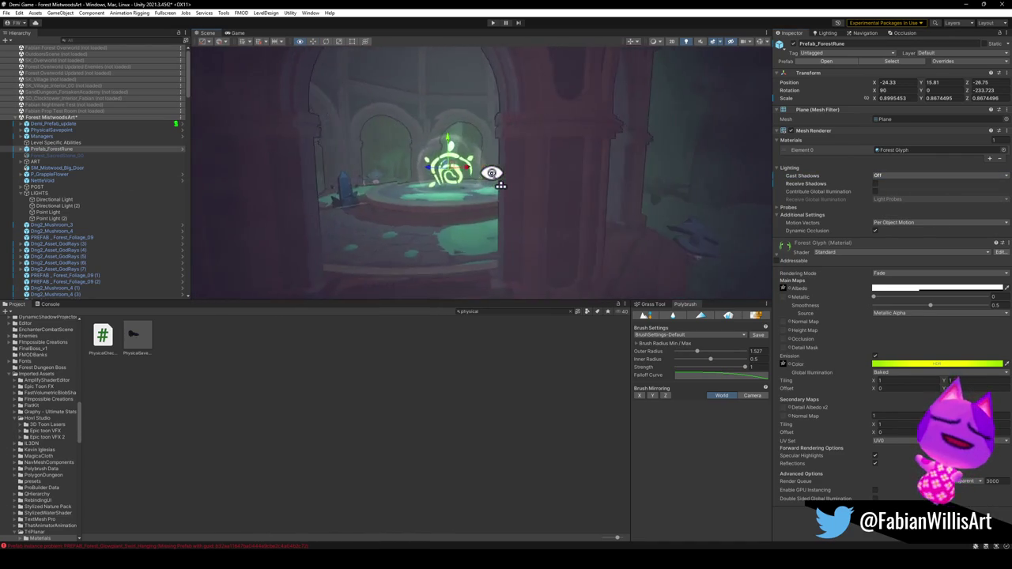
scroll(490, 170, "up", 8)
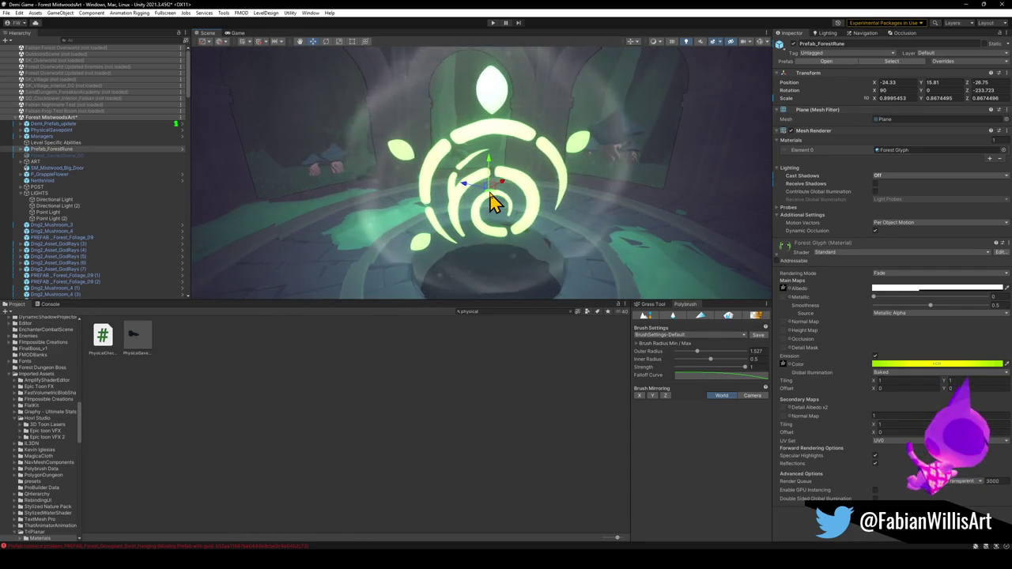
left_click_drag(490, 201, 490, 203)
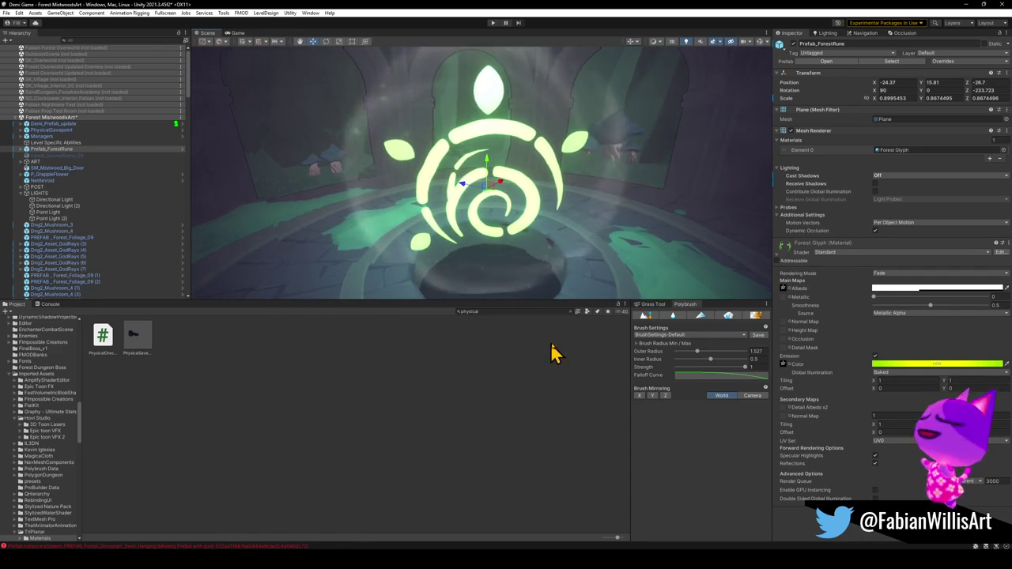
left_click(500, 311)
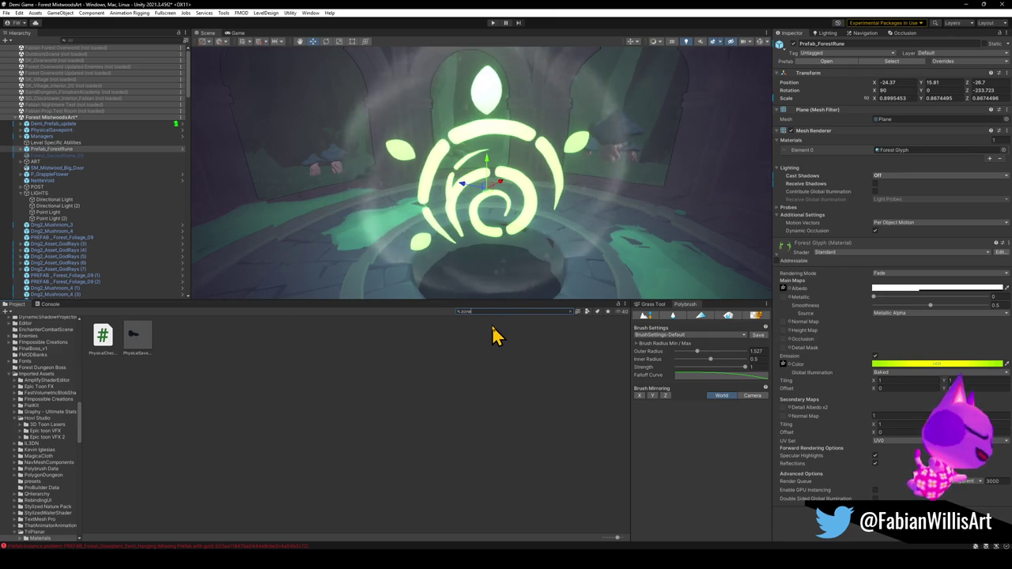
Search 'zone', drop BasicZoneYellow into the pedestal pit under the rune, and scale it to 1.6629.
type("zone")
mouse_move(199, 398)
left_mouse_down()
mouse_move(208, 361)
mouse_move(388, 290)
mouse_move(219, 390)
mouse_move(353, 300)
left_mouse_up()
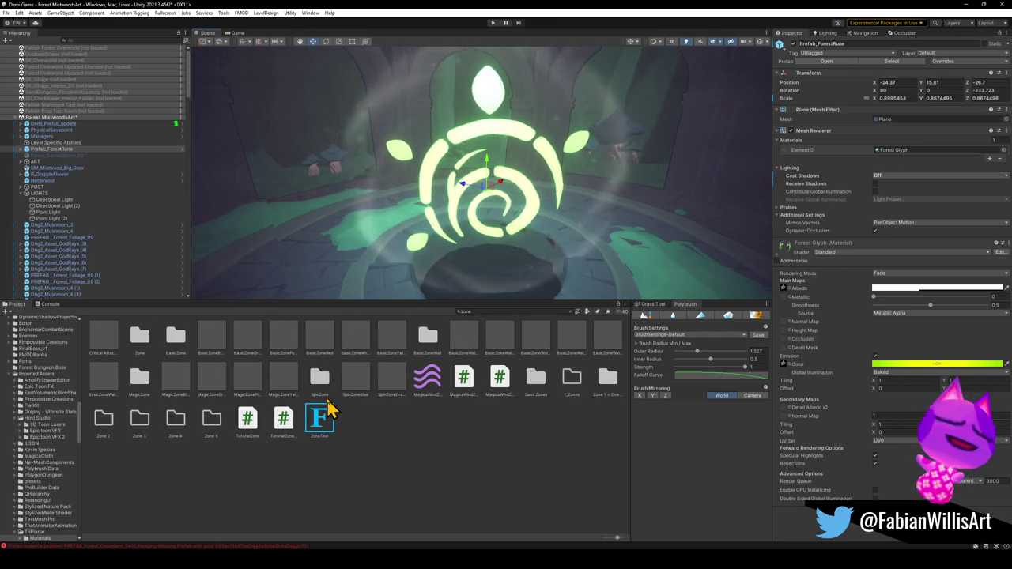
mouse_move(377, 339)
left_mouse_down()
mouse_move(389, 286)
mouse_move(376, 341)
mouse_move(389, 360)
mouse_move(385, 264)
mouse_move(377, 274)
mouse_move(418, 282)
mouse_move(405, 284)
mouse_move(477, 287)
mouse_move(488, 263)
left_mouse_up()
key("r")
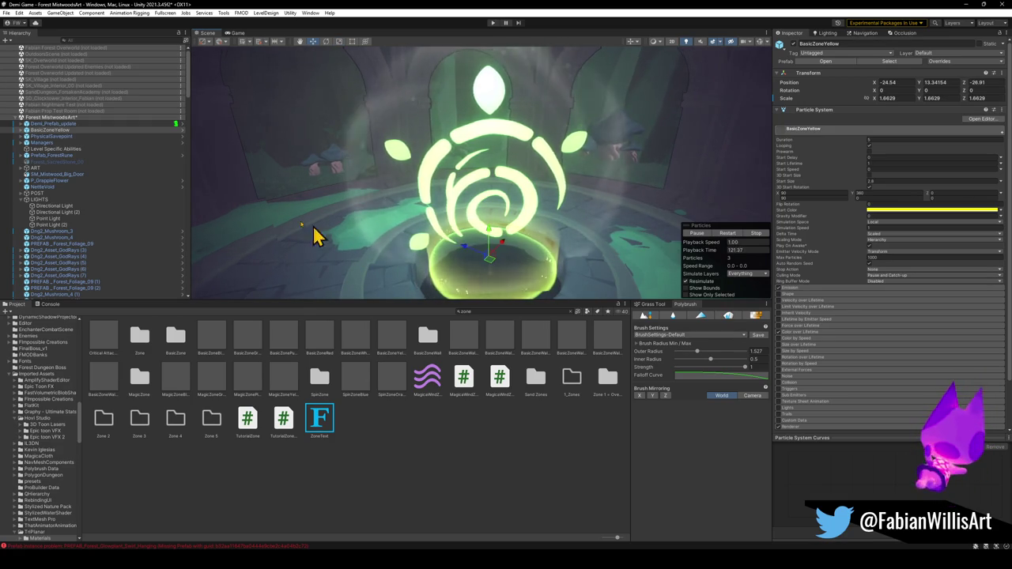
left_click(22, 130)
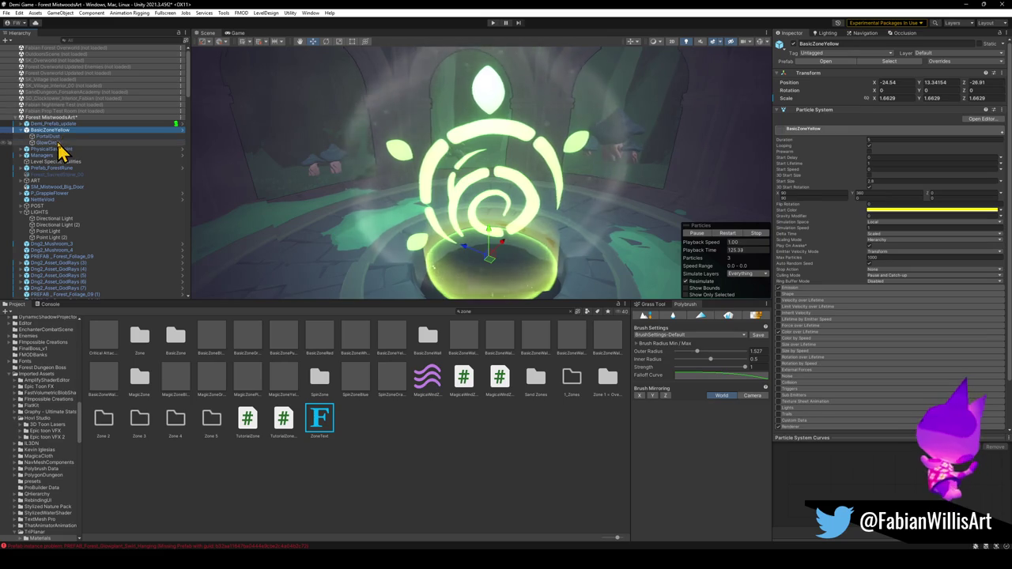
Select the GlowCircle child, toggle it off, frame it and restart the particle preview.
left_click(57, 143)
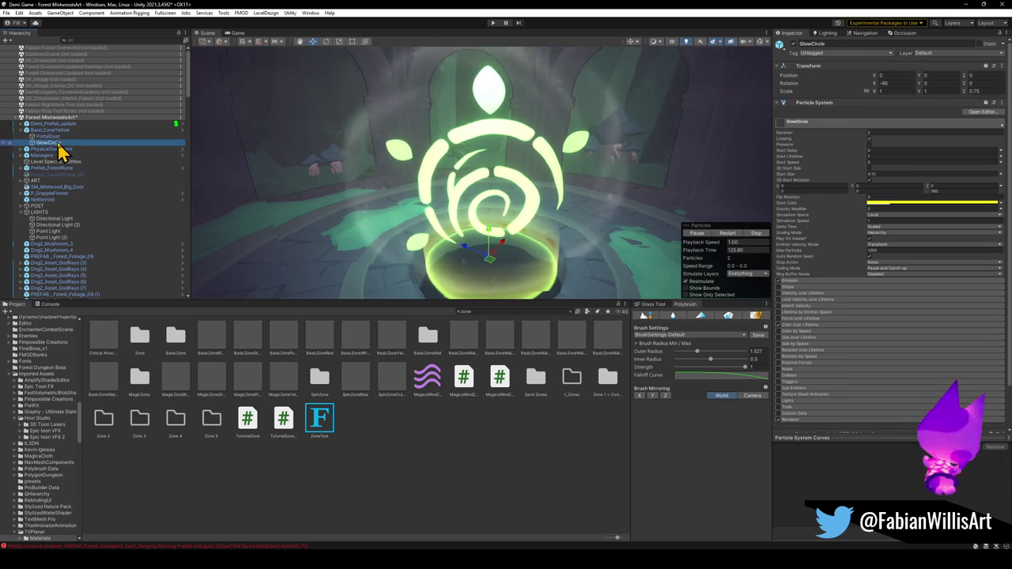
left_click(794, 44)
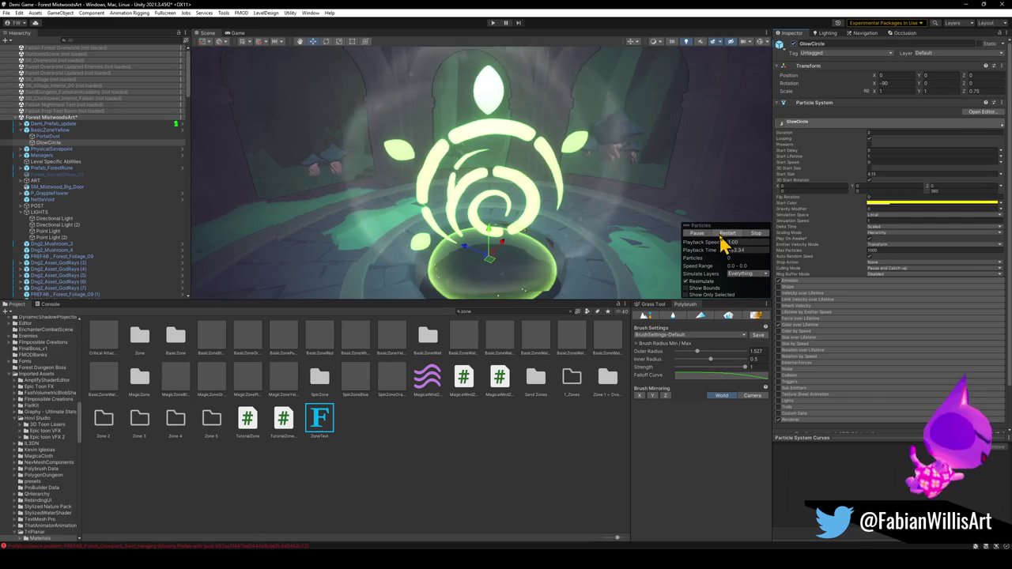
key("f")
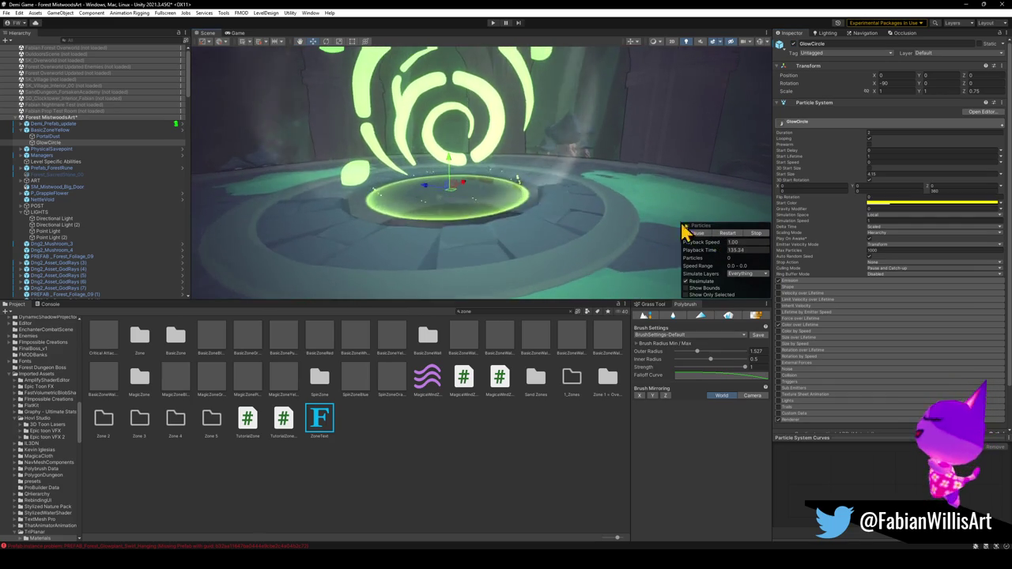
left_click(727, 234)
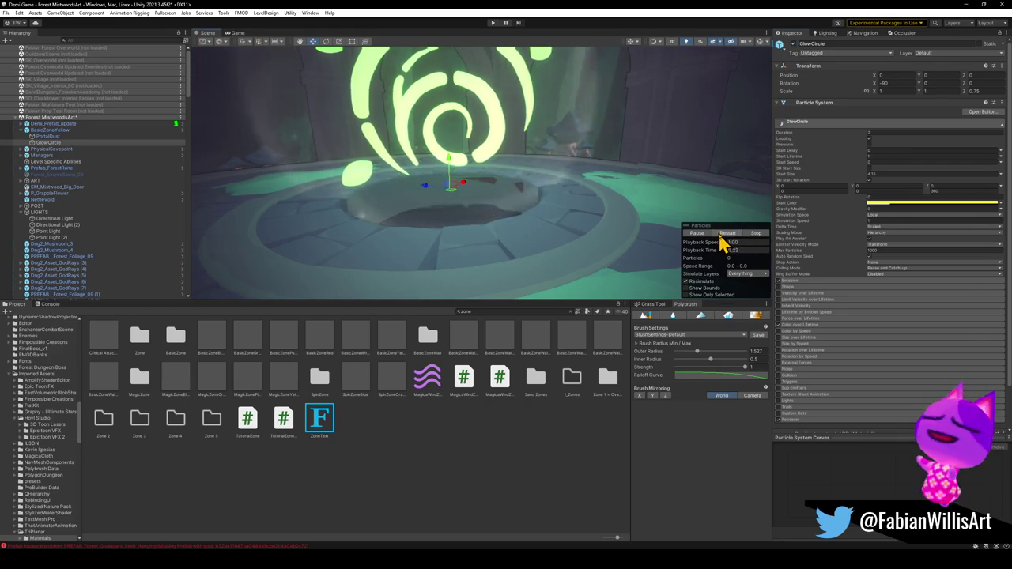
right_click(48, 131)
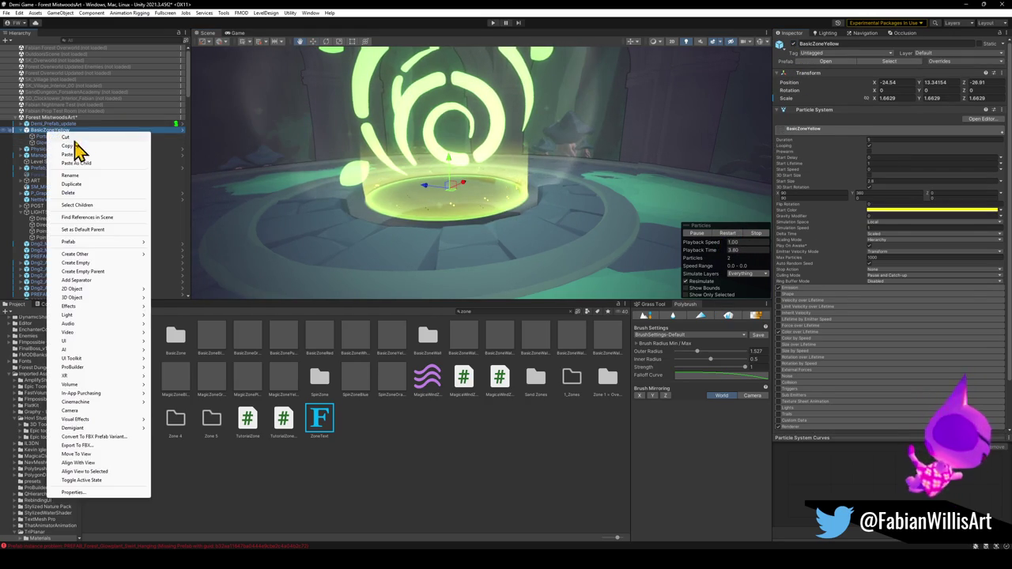
key("Escape")
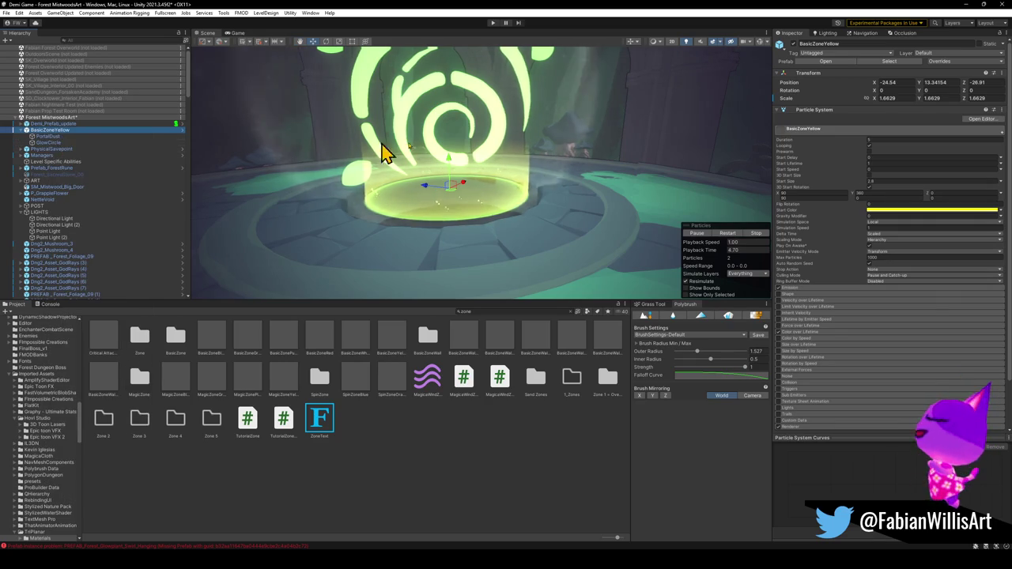
Set BasicZoneYellow's Start Color alpha to 0 and scale the zone up to 2.059668.
left_click(935, 218)
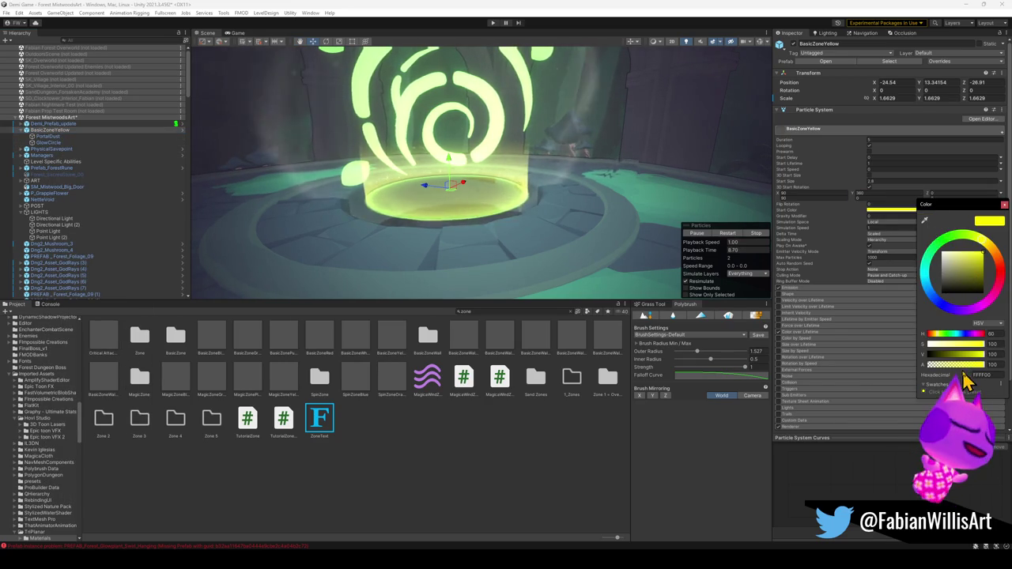
left_click_drag(980, 364, 909, 372)
left_click_drag(545, 201, 492, 208)
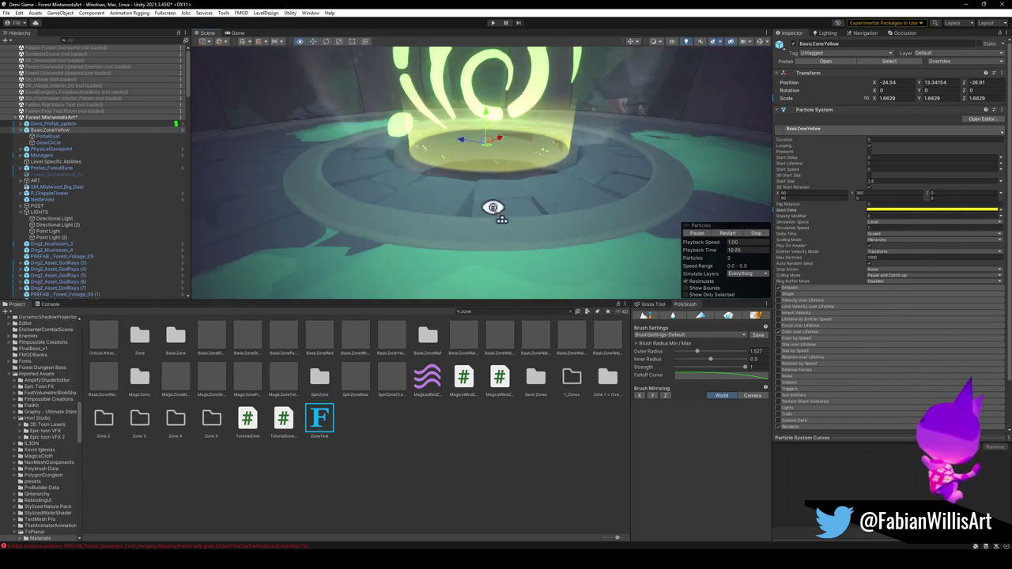
key("r")
mouse_move(487, 156)
left_mouse_down()
mouse_move(501, 153)
mouse_move(492, 153)
mouse_move(520, 113)
mouse_move(524, 163)
mouse_move(501, 194)
left_mouse_up()
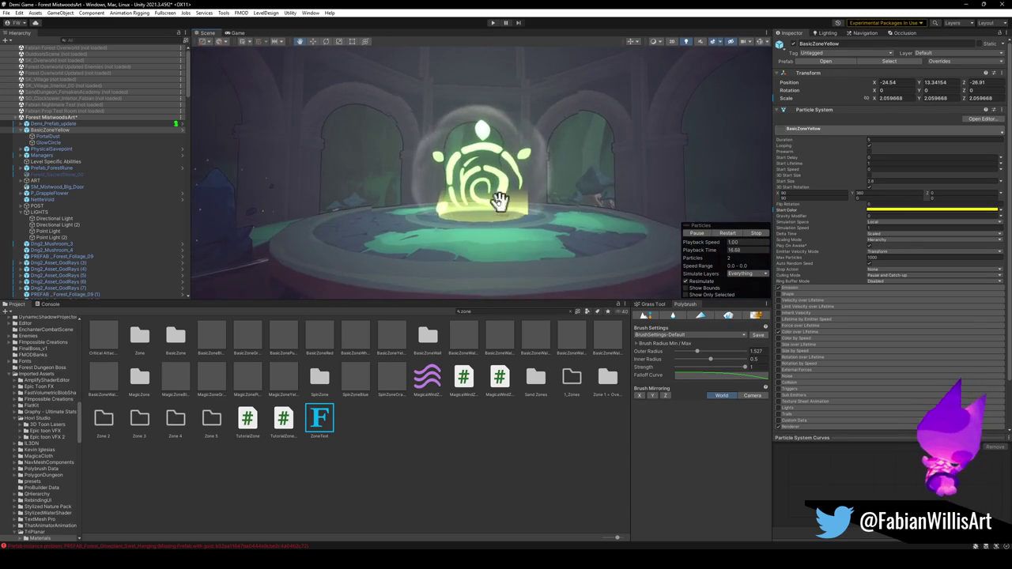
Tint the GlowCircle child's Start Color yellow-green (A8FF00) and play the particle preview.
left_click(917, 211)
mouse_move(971, 245)
left_mouse_down()
mouse_move(982, 250)
mouse_move(964, 246)
left_mouse_up()
key("Escape")
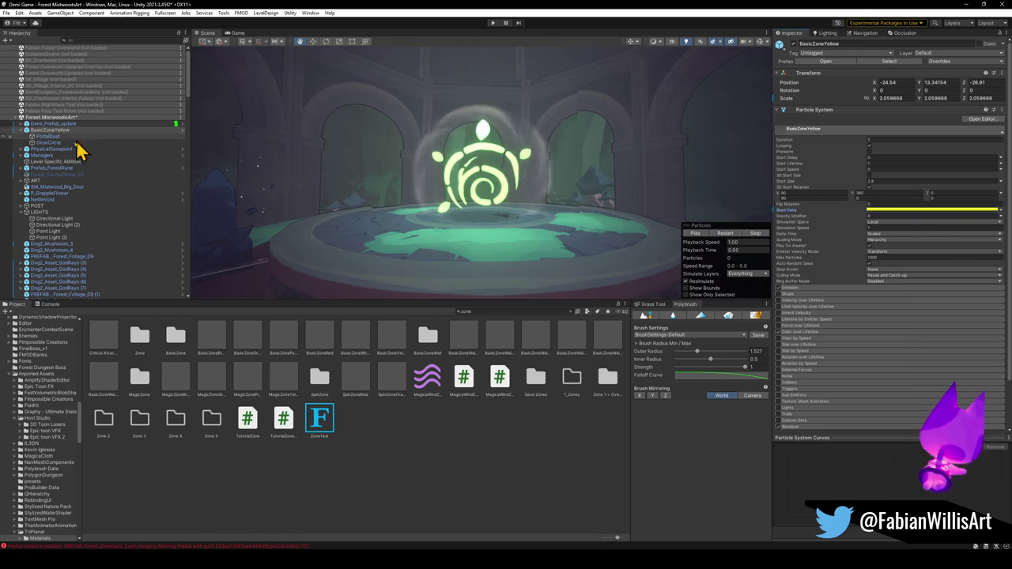
left_click(63, 143)
left_click(962, 204)
left_click_drag(969, 236, 972, 241)
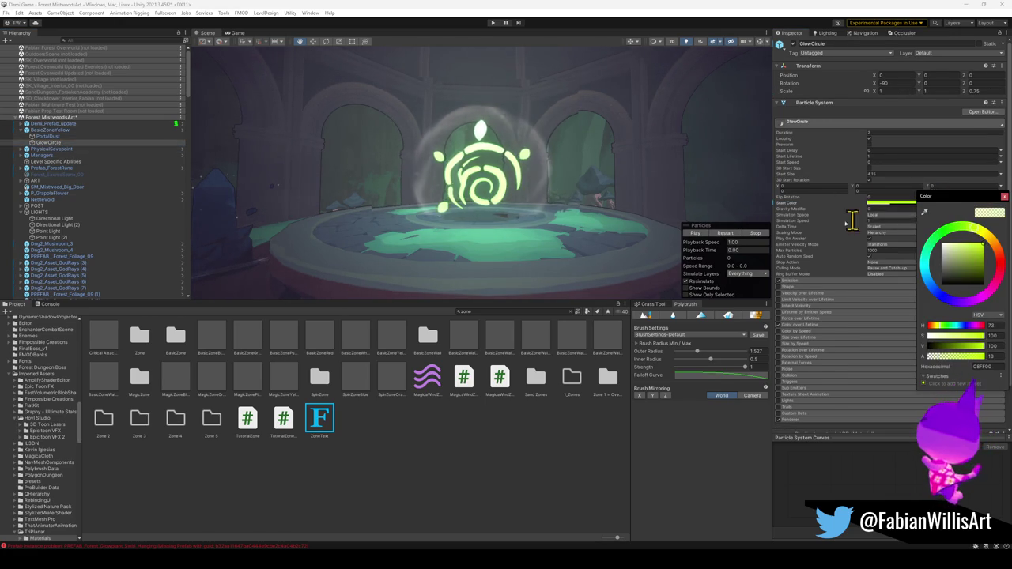
left_click(699, 234)
left_click(698, 234)
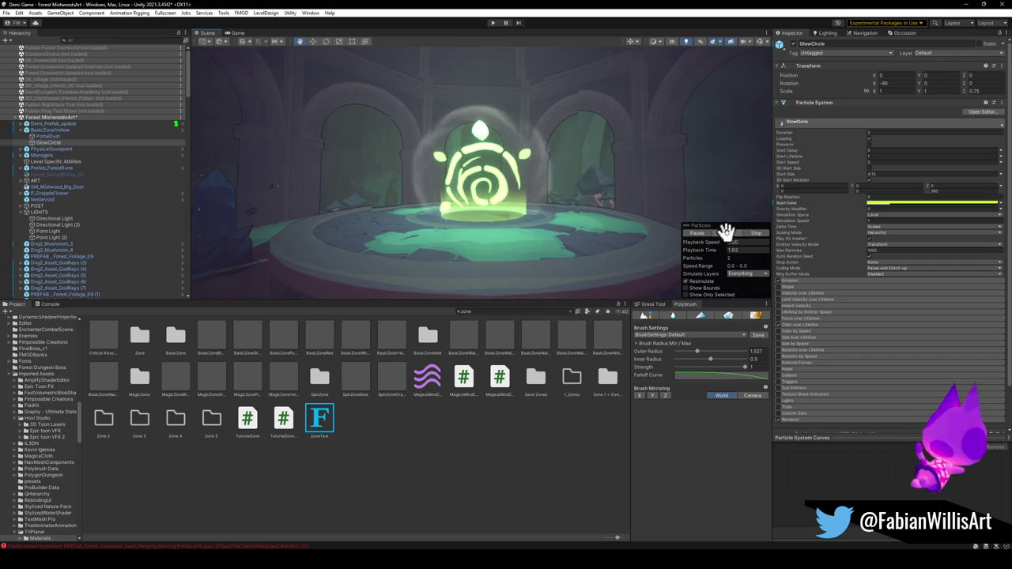
left_click(478, 174)
Move the swirl portal down and lighten its start colour.
key("f")
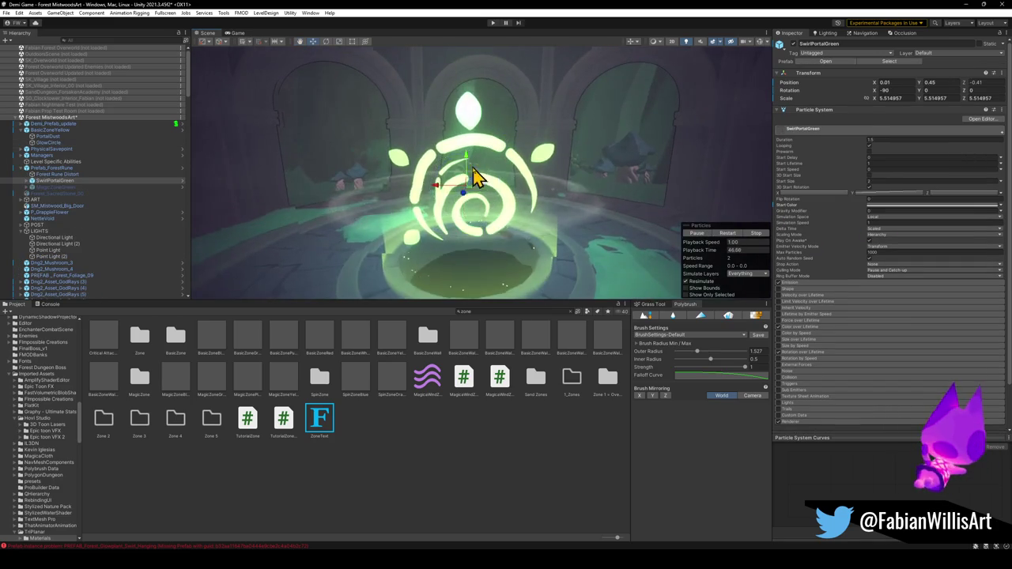
left_click_drag(472, 169, 472, 240)
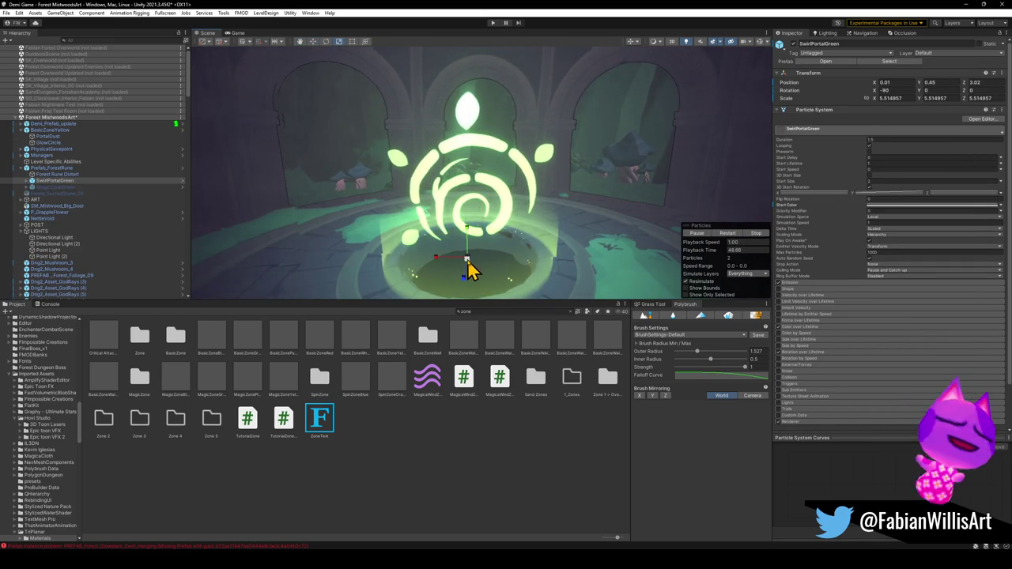
mouse_move(462, 276)
left_mouse_down()
mouse_move(506, 253)
mouse_move(498, 248)
mouse_move(492, 266)
mouse_move(468, 244)
mouse_move(479, 245)
left_mouse_up()
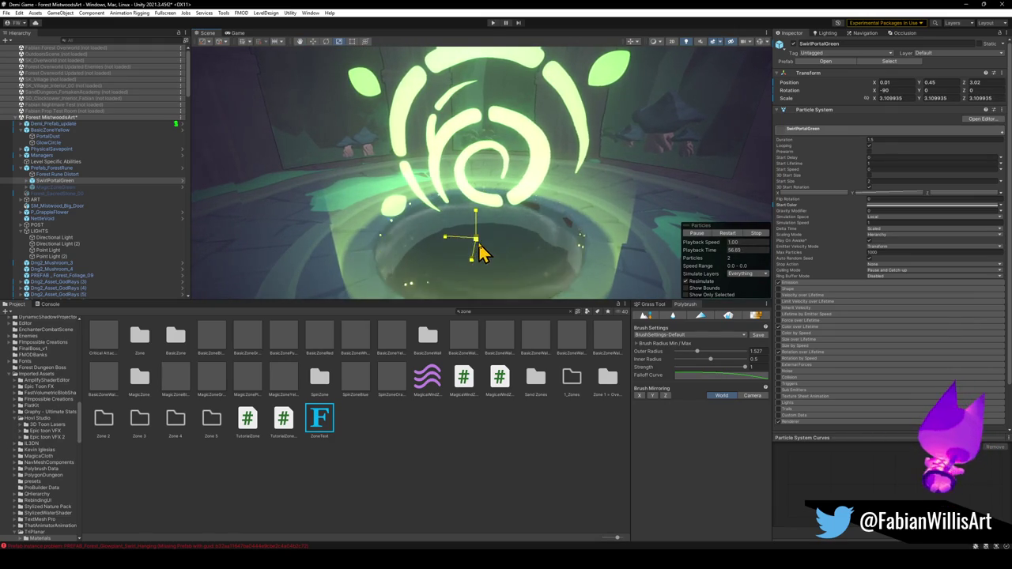
left_click(914, 206)
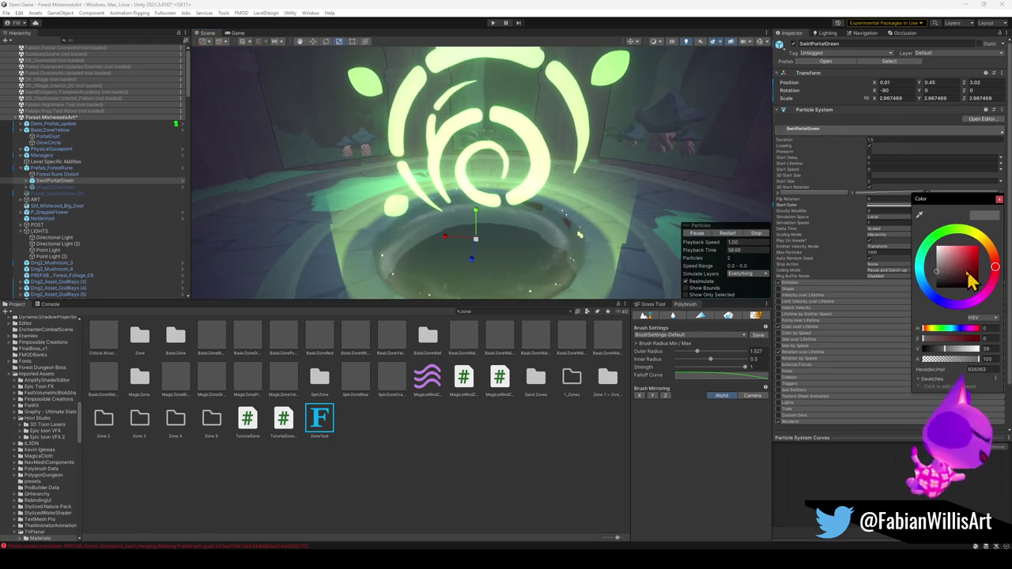
left_click_drag(938, 278, 941, 266)
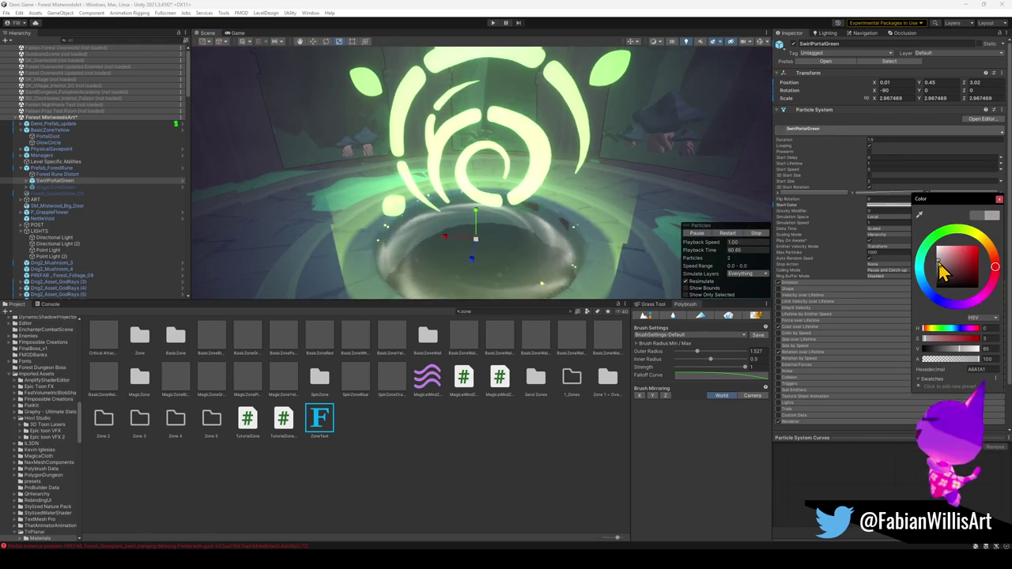
scroll(644, 183, "down", 3)
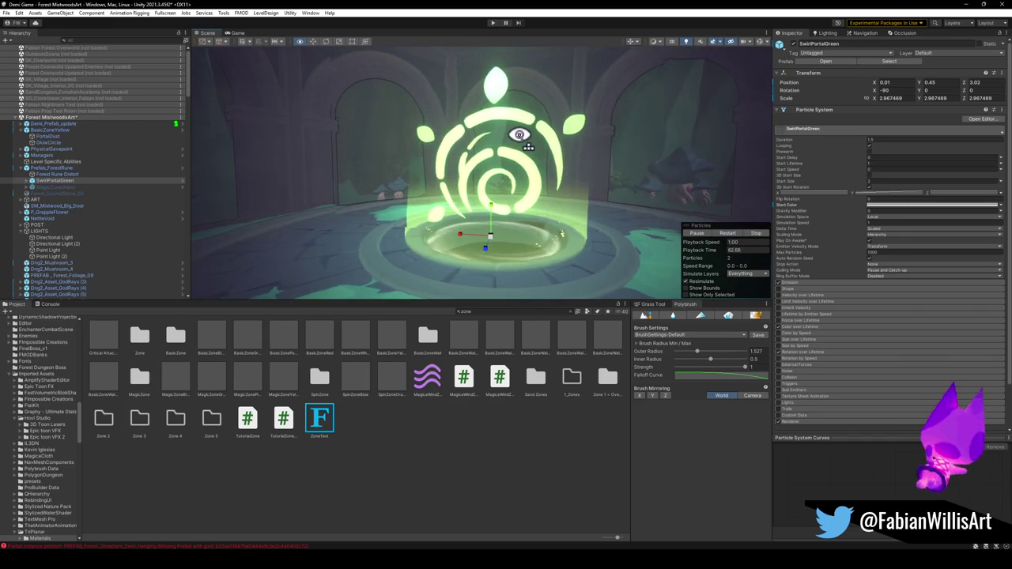
Give GlowCircle a bright yellow start colour.
left_click(61, 136)
left_click(55, 142)
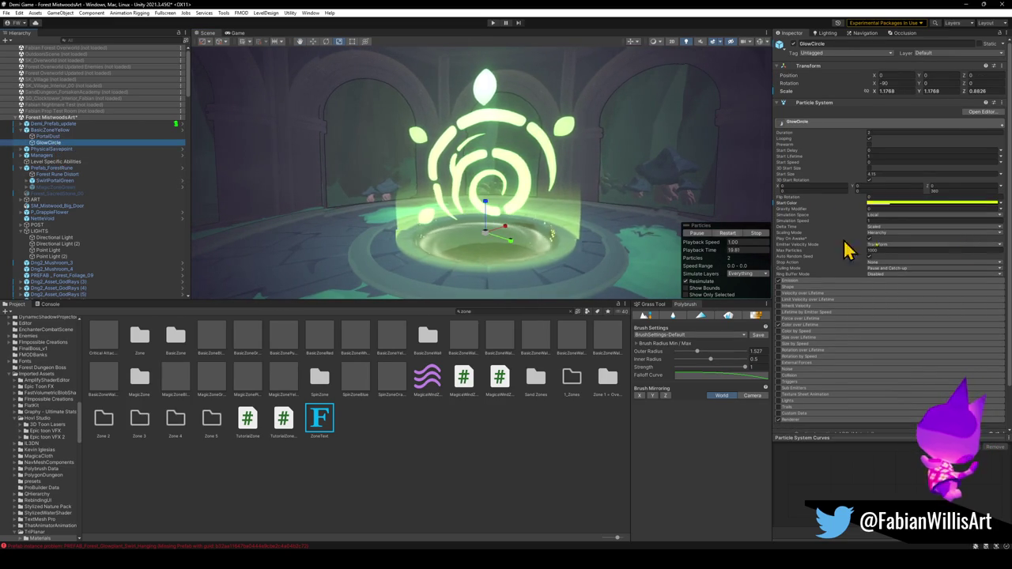
left_click(901, 204)
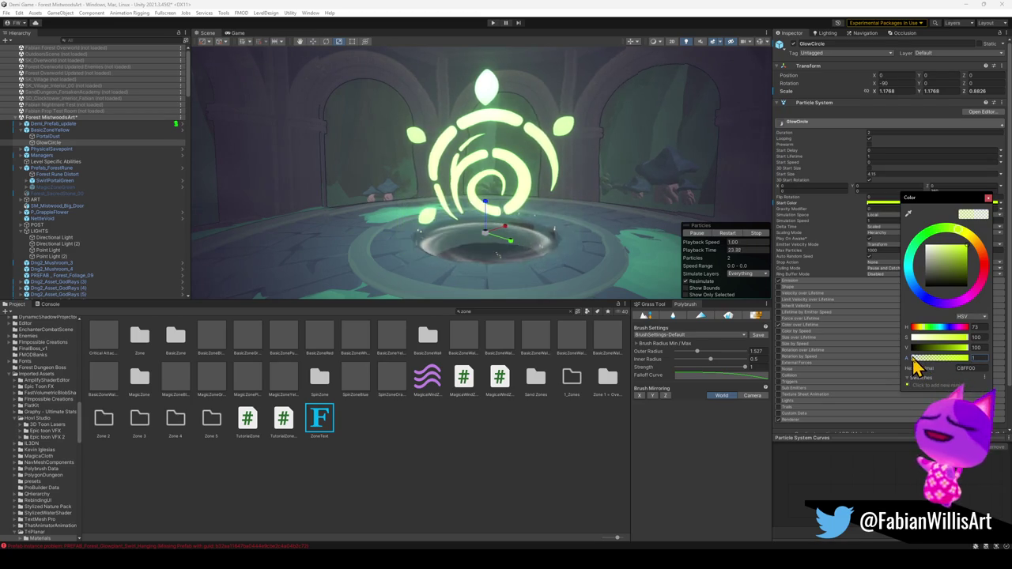
left_click(486, 241)
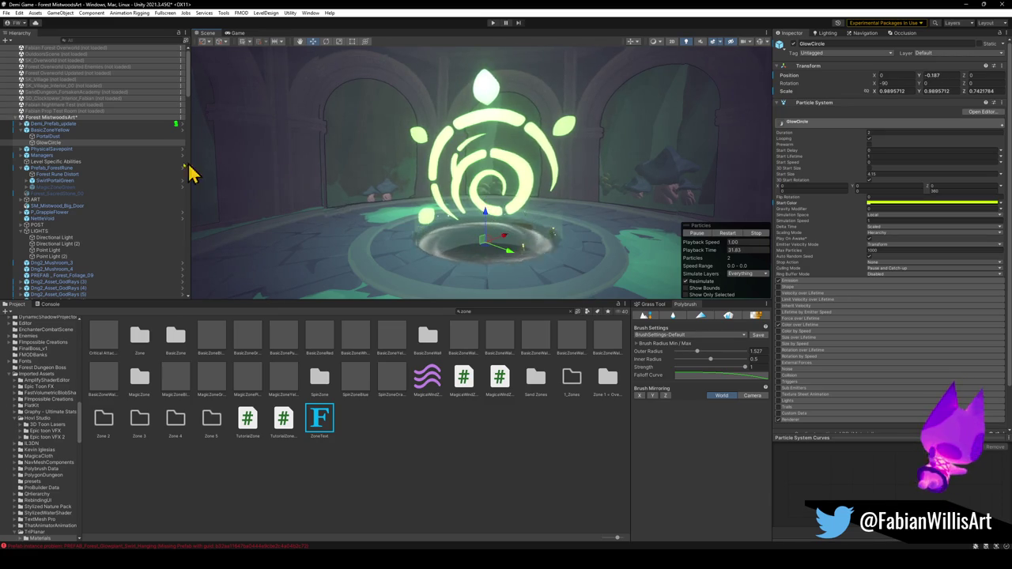
Turn the view to face the portal and select SwirlPortalGreen.
left_click(62, 136)
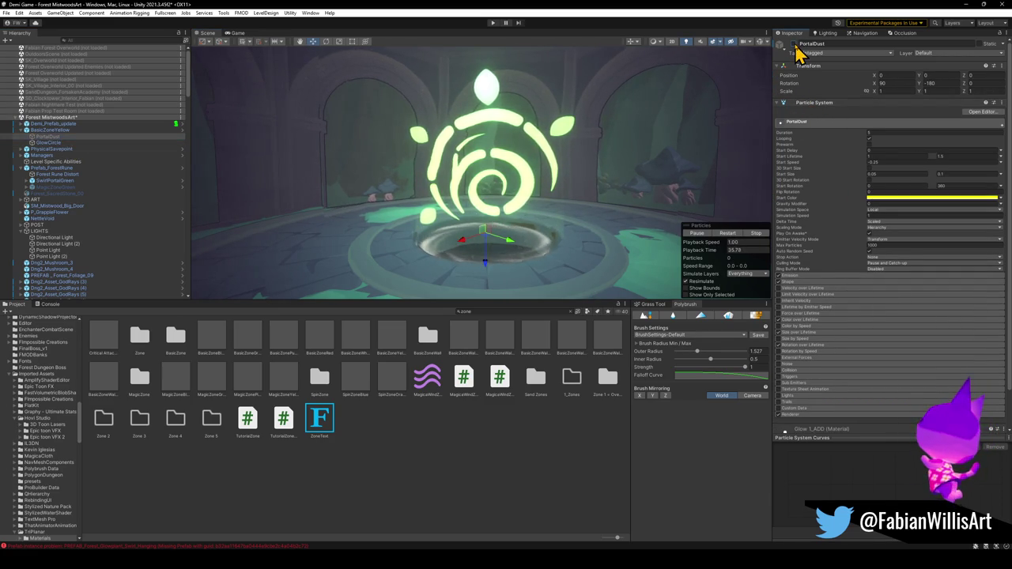
mouse_move(458, 178)
left_mouse_down()
mouse_move(467, 167)
mouse_move(455, 158)
mouse_move(490, 174)
mouse_move(538, 175)
left_mouse_up()
scroll(528, 172, "down", 5)
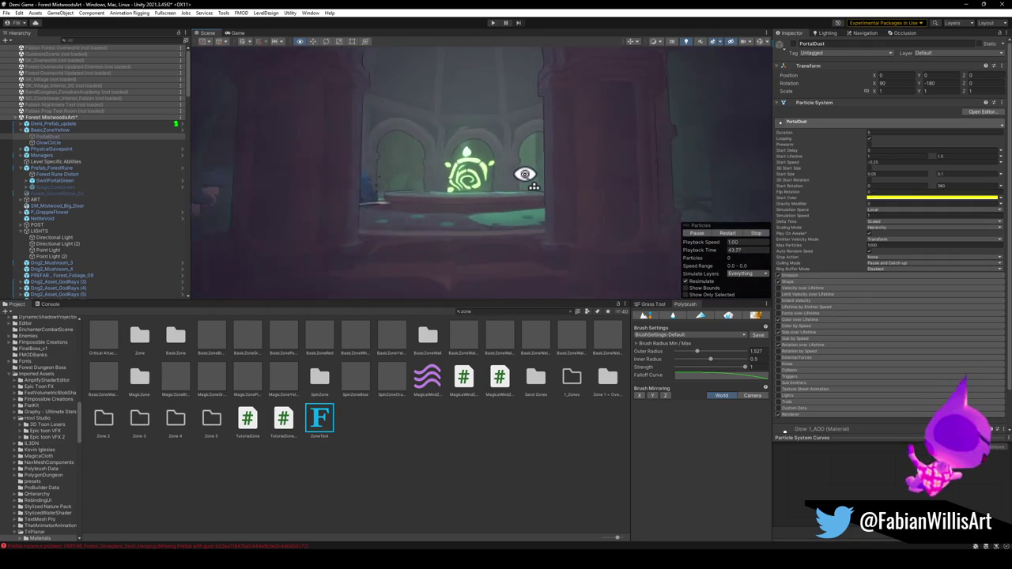
scroll(527, 171, "up", 5)
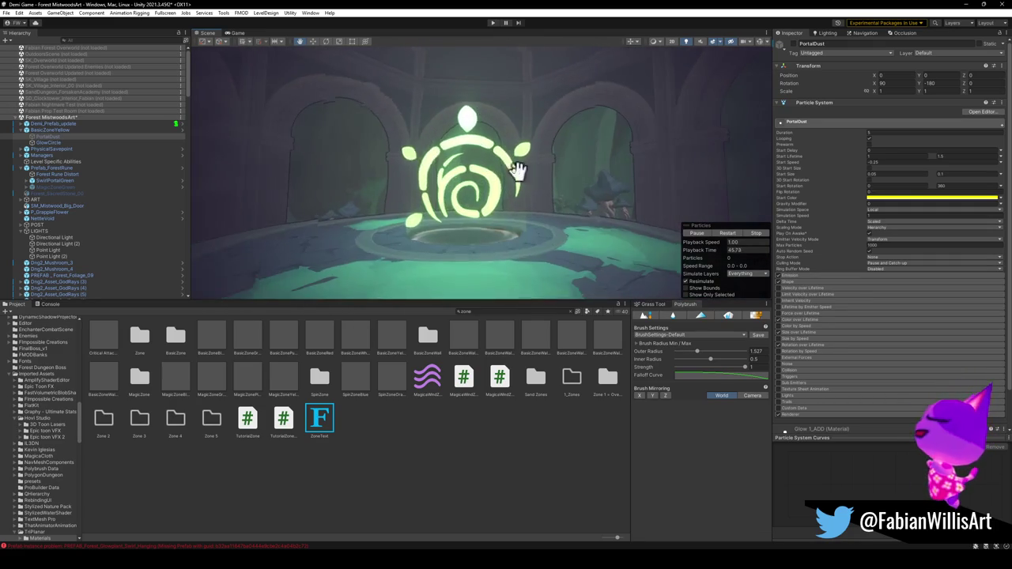
left_click(55, 180)
Duplicate SwirlPortalGreen, tilt the copy to X rotation 15, raise it above the pedestal and scale it to about 3.7.
key("ctrl+d")
mouse_move(443, 219)
left_mouse_down()
mouse_move(445, 253)
mouse_move(473, 253)
mouse_move(467, 219)
mouse_move(452, 301)
left_mouse_up()
key("e")
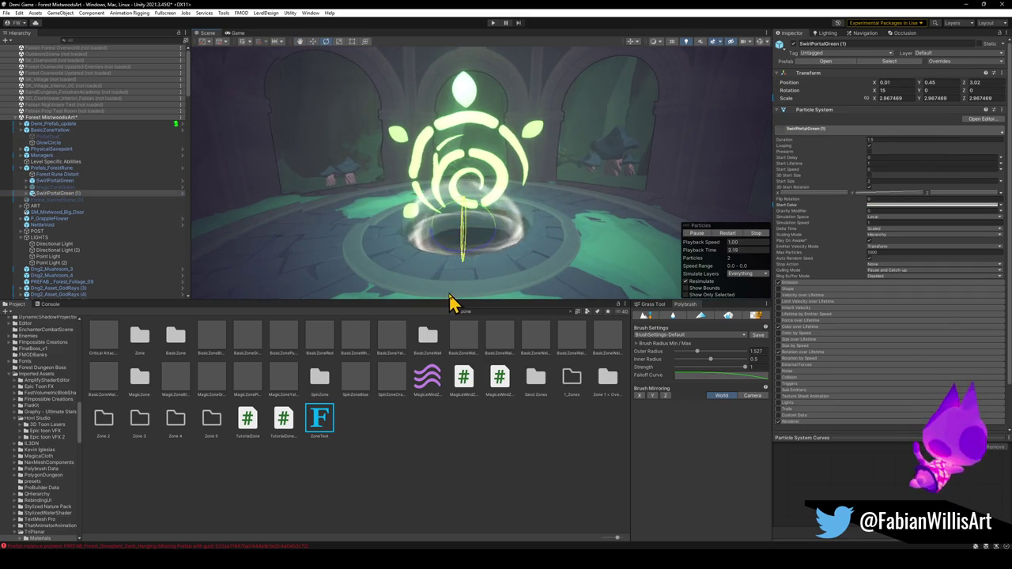
key("w")
mouse_move(467, 228)
left_mouse_down()
mouse_move(484, 145)
mouse_move(475, 178)
mouse_move(489, 172)
mouse_move(468, 174)
mouse_move(475, 124)
mouse_move(484, 131)
left_mouse_up()
key("r")
mouse_move(529, 184)
left_mouse_down()
mouse_move(527, 174)
mouse_move(544, 177)
left_mouse_up()
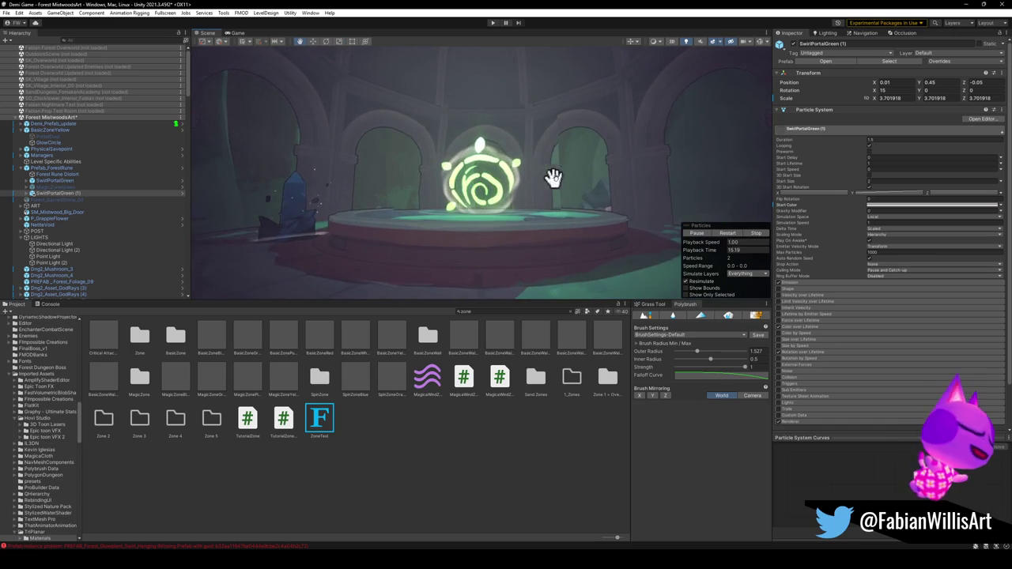
Tint the portal copy's start colour dark olive green (hex 495A13).
left_click(895, 207)
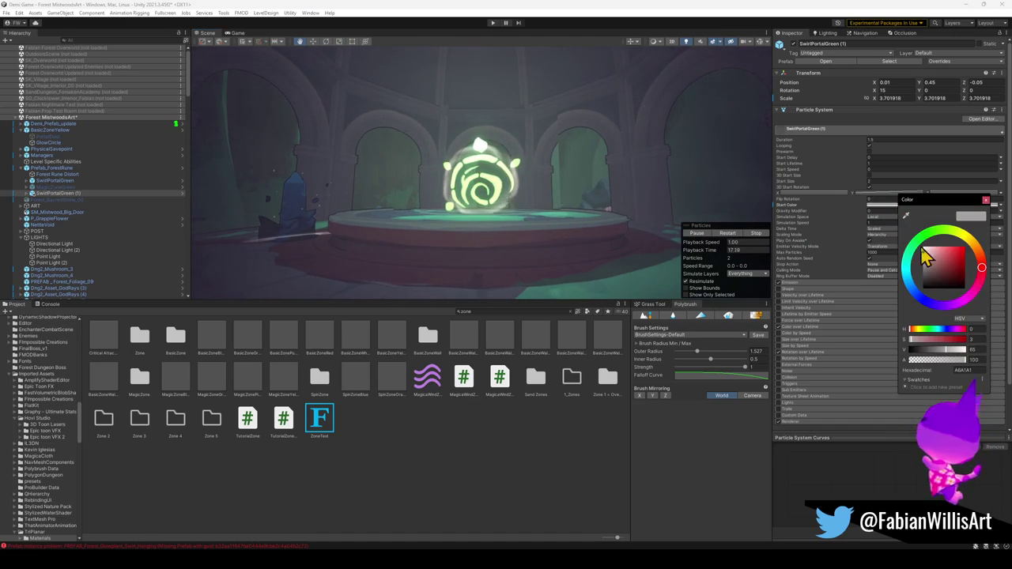
left_click_drag(927, 267, 923, 278)
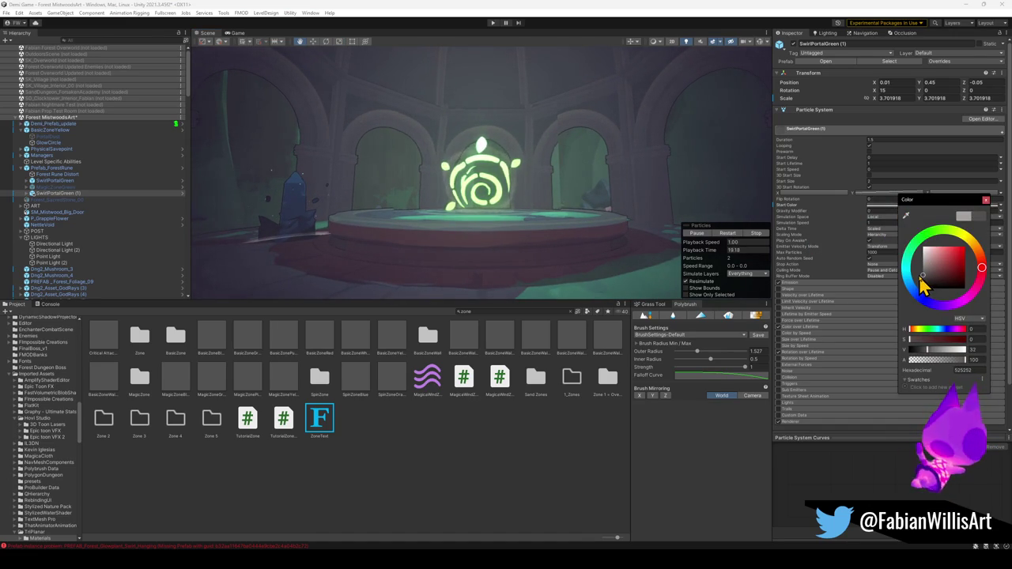
mouse_move(548, 174)
left_mouse_down()
mouse_move(564, 176)
mouse_move(556, 176)
left_mouse_up()
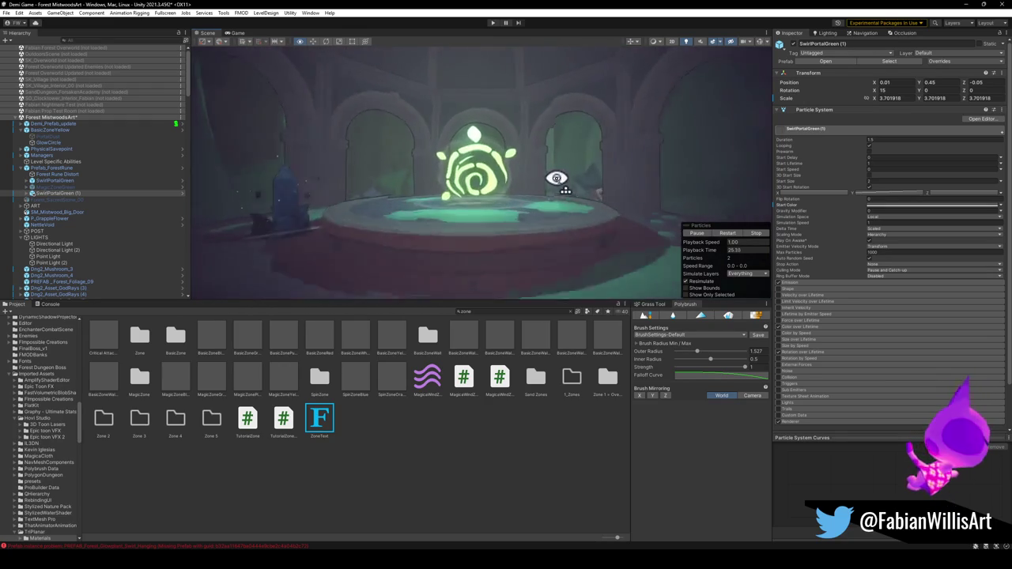
left_click(891, 207)
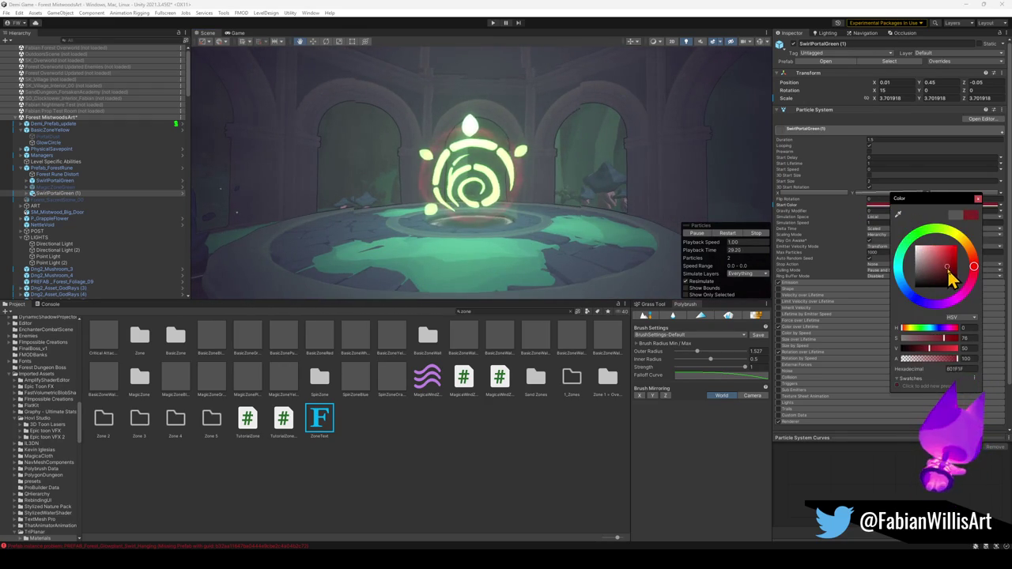
mouse_move(958, 240)
left_mouse_down()
mouse_move(964, 251)
mouse_move(957, 242)
left_mouse_up()
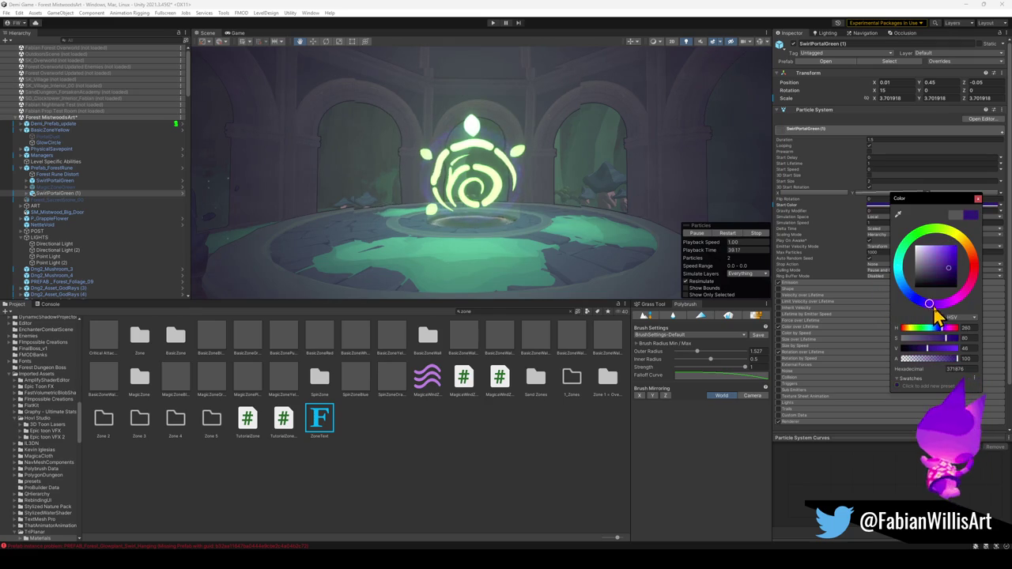
mouse_move(969, 273)
left_mouse_down()
mouse_move(960, 253)
mouse_move(916, 235)
mouse_move(953, 245)
mouse_move(942, 269)
mouse_move(928, 271)
mouse_move(939, 283)
mouse_move(944, 274)
left_mouse_up()
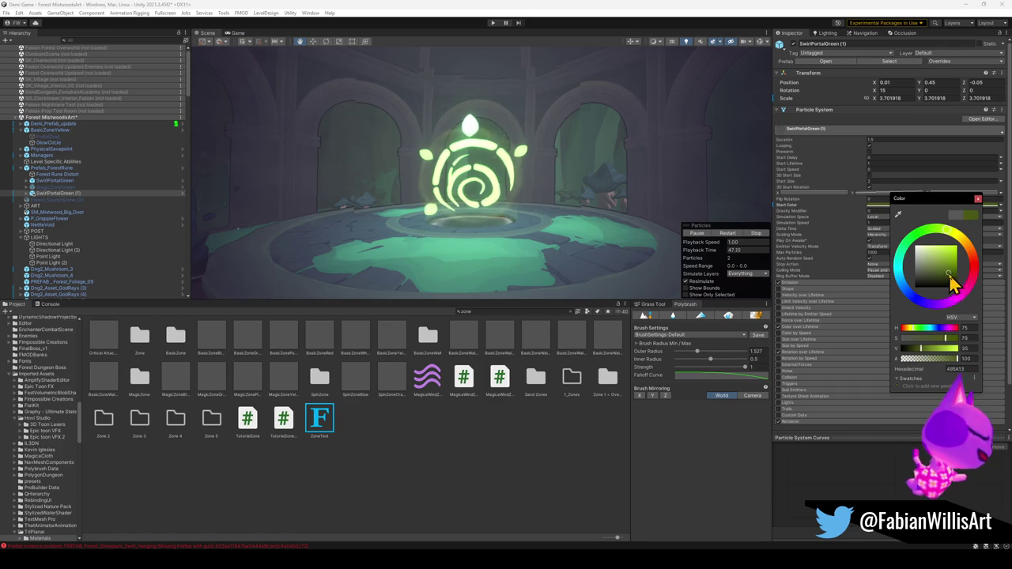
mouse_move(572, 176)
left_mouse_down()
mouse_move(560, 170)
mouse_move(573, 174)
mouse_move(531, 183)
mouse_move(537, 214)
left_mouse_up()
key("w")
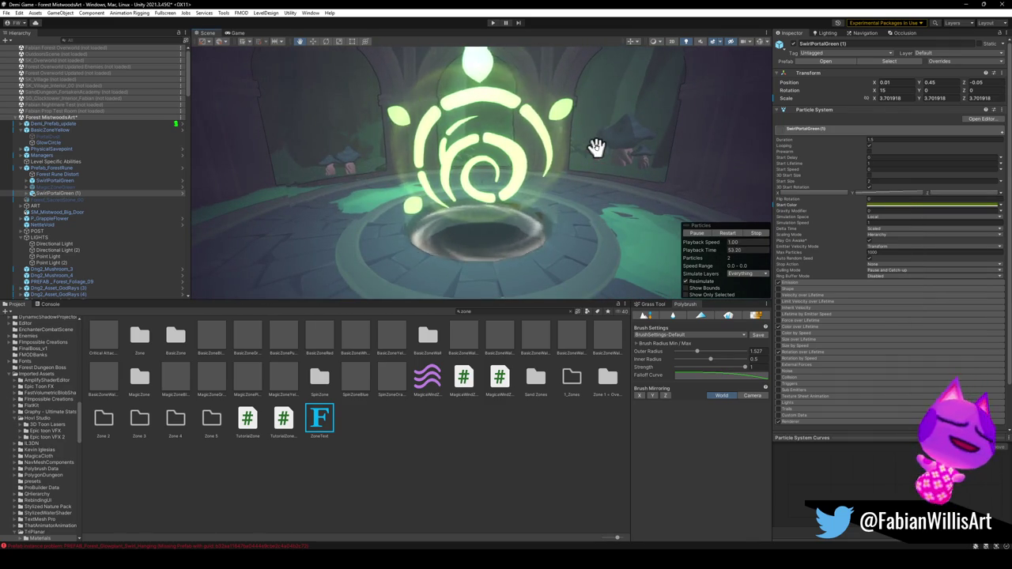
Check GlowCircle's start colour and stretch it into a tall column with Z scale about 11.
left_click(62, 144)
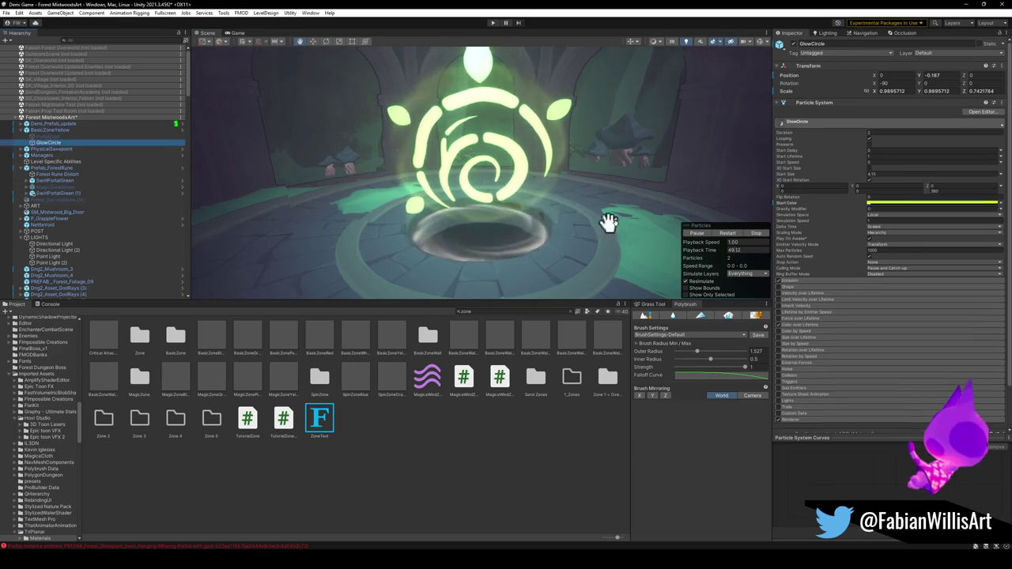
left_click(886, 204)
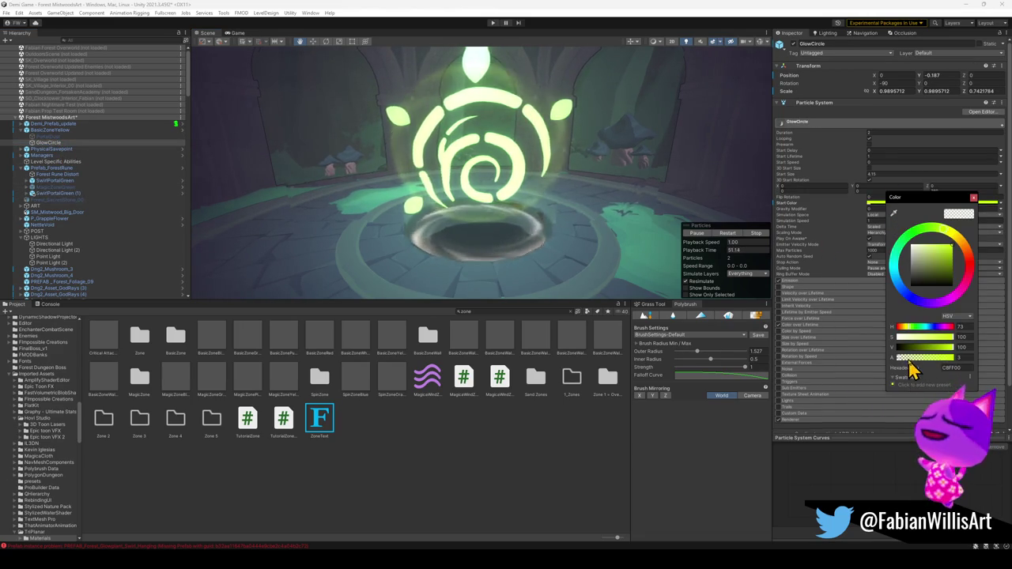
left_click_drag(585, 223, 582, 215)
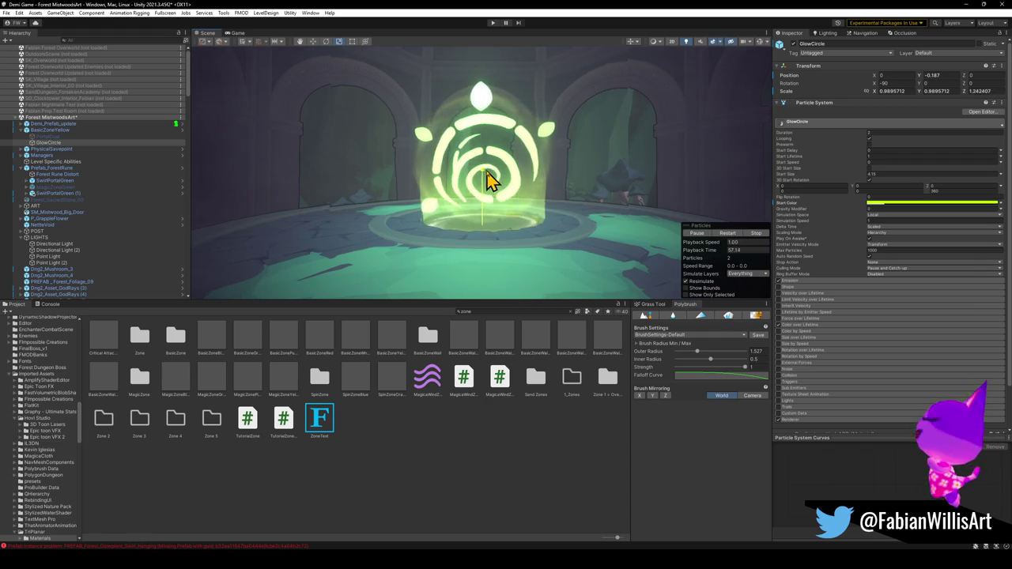
mouse_move(491, 190)
left_mouse_down()
mouse_move(544, 203)
mouse_move(491, 175)
left_mouse_up()
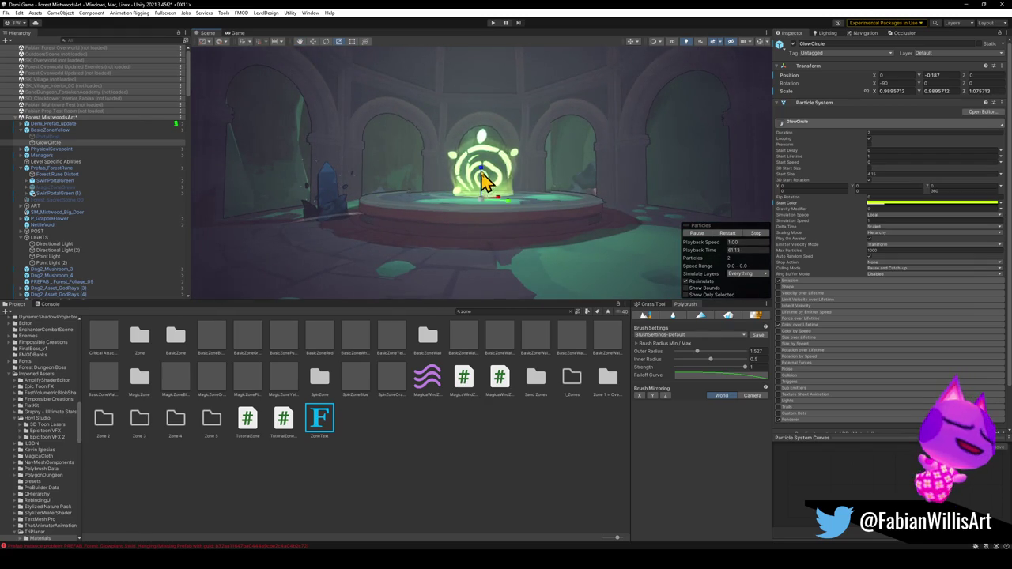
mouse_move(550, 192)
left_mouse_down()
mouse_move(554, 207)
mouse_move(561, 181)
mouse_move(537, 179)
left_mouse_up()
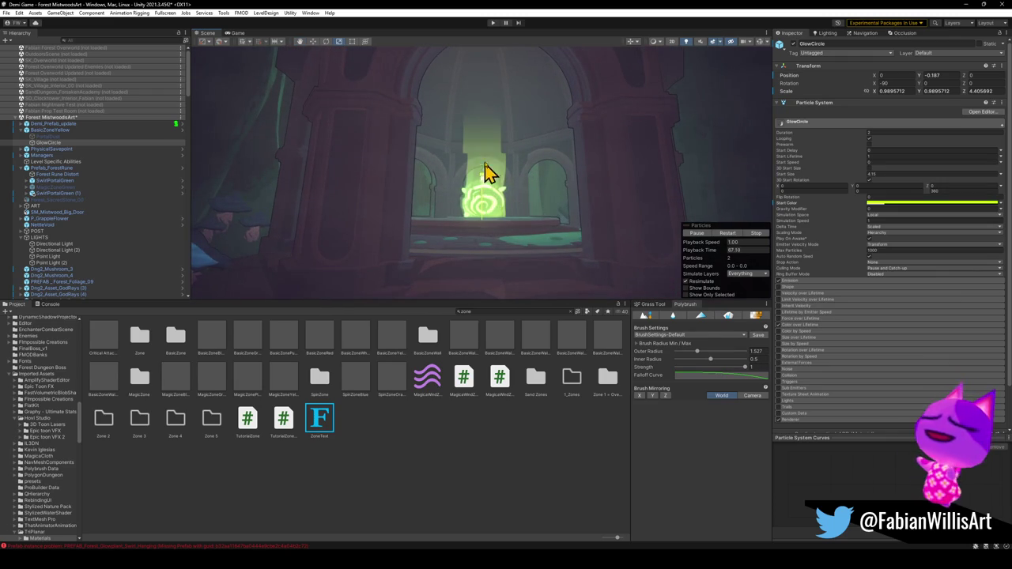
mouse_move(498, 151)
left_mouse_down()
mouse_move(506, 162)
mouse_move(569, 174)
mouse_move(526, 172)
mouse_move(548, 197)
mouse_move(515, 181)
mouse_move(539, 181)
mouse_move(521, 171)
mouse_move(533, 172)
mouse_move(542, 135)
mouse_move(529, 165)
mouse_move(533, 200)
mouse_move(514, 192)
left_mouse_up()
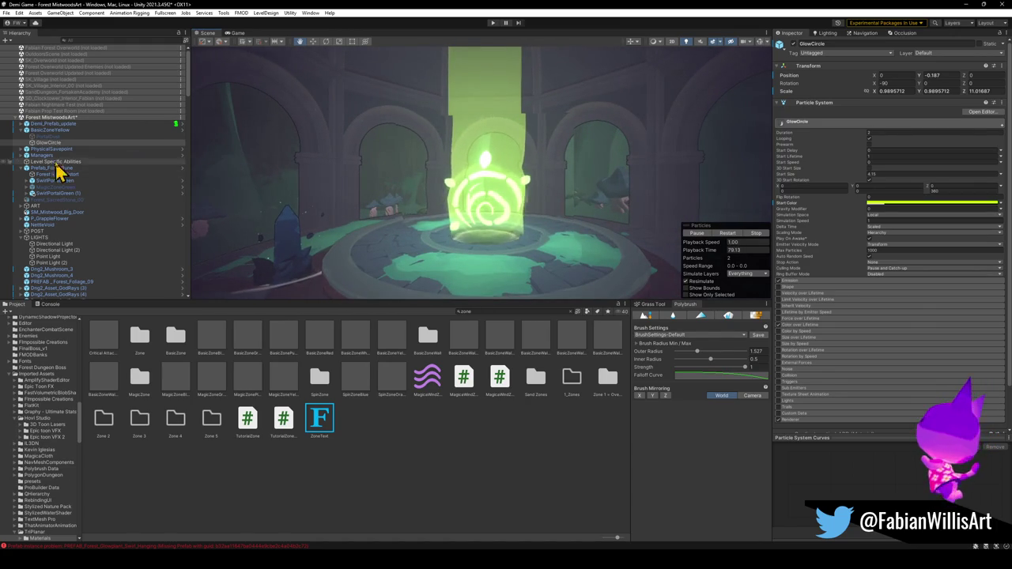
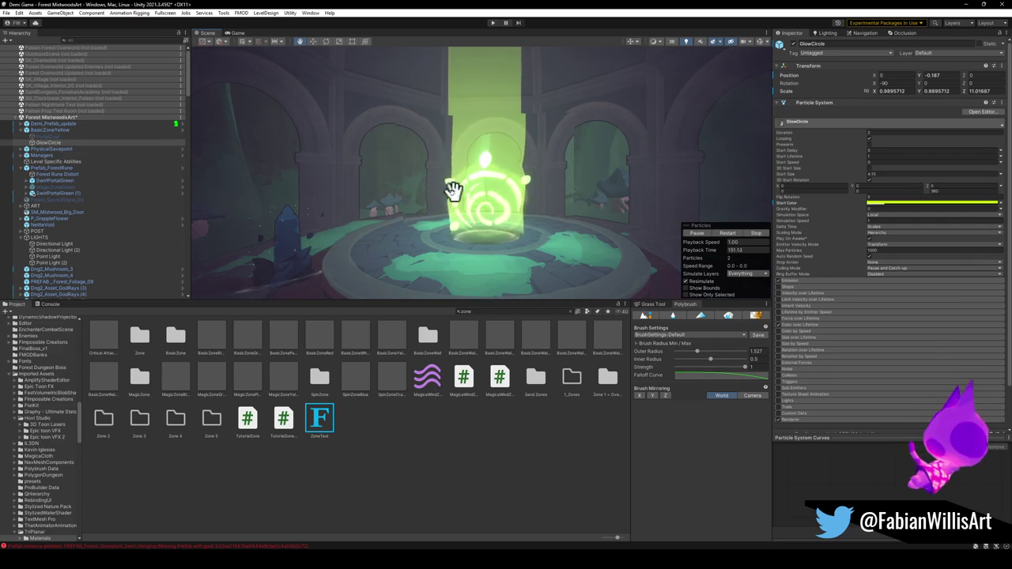
Hide the Prefab_ForestRune object and orbit around the empty pillar.
left_click(22, 130)
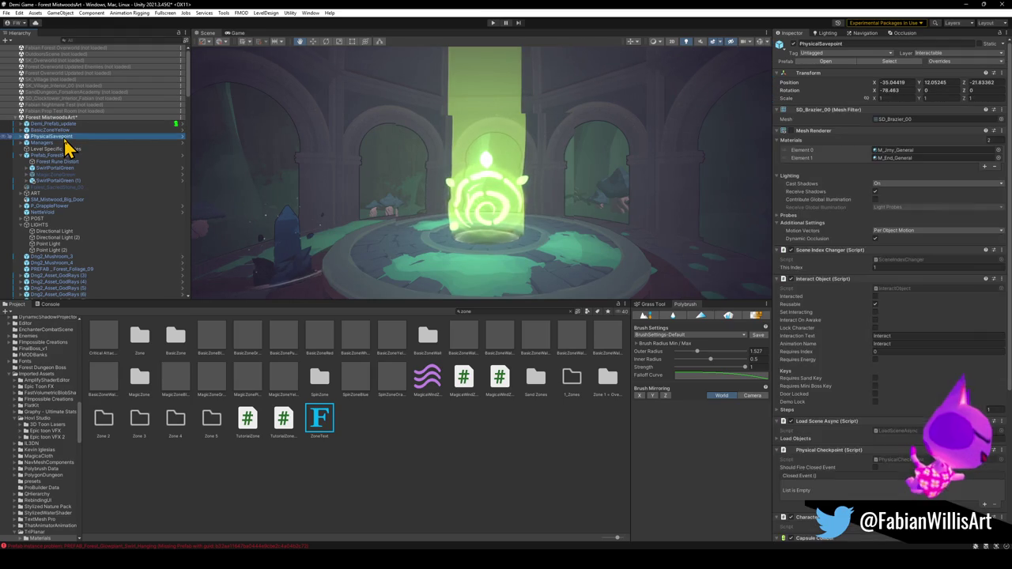
left_click(69, 126)
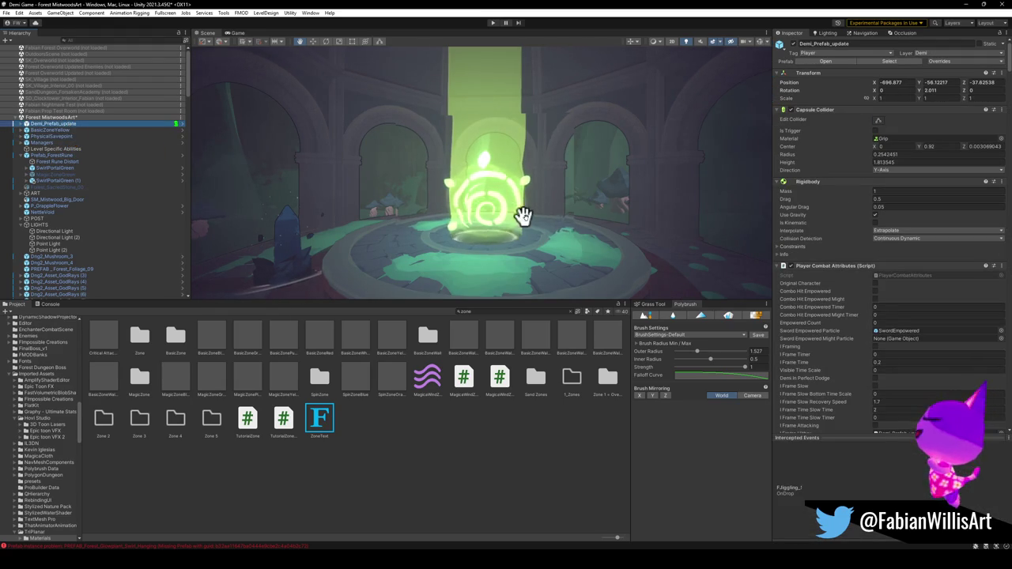
left_click(433, 190)
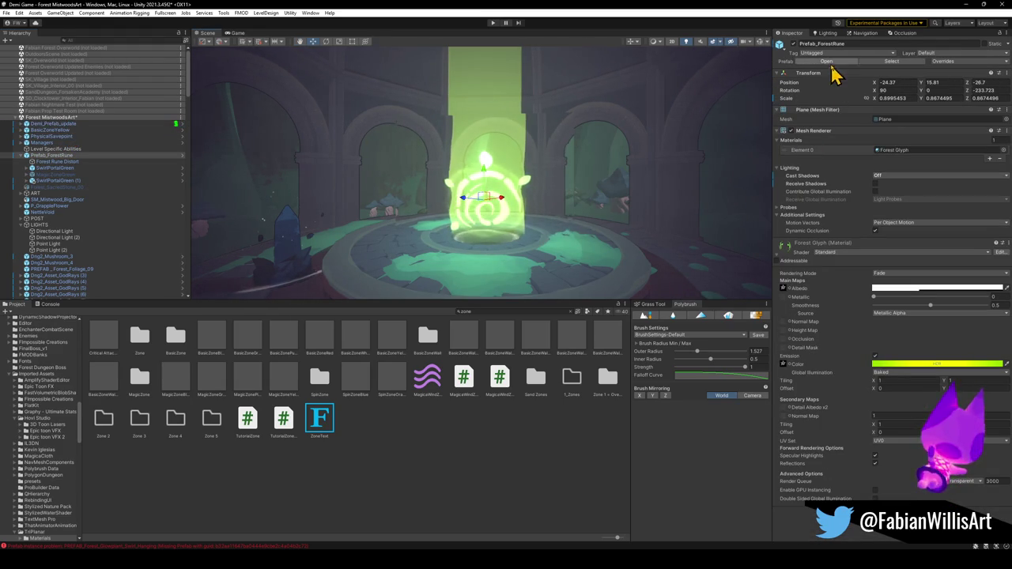
left_click(793, 44)
mouse_move(504, 219)
left_mouse_down()
mouse_move(510, 198)
mouse_move(512, 215)
left_mouse_up()
scroll(513, 214, "down", 10)
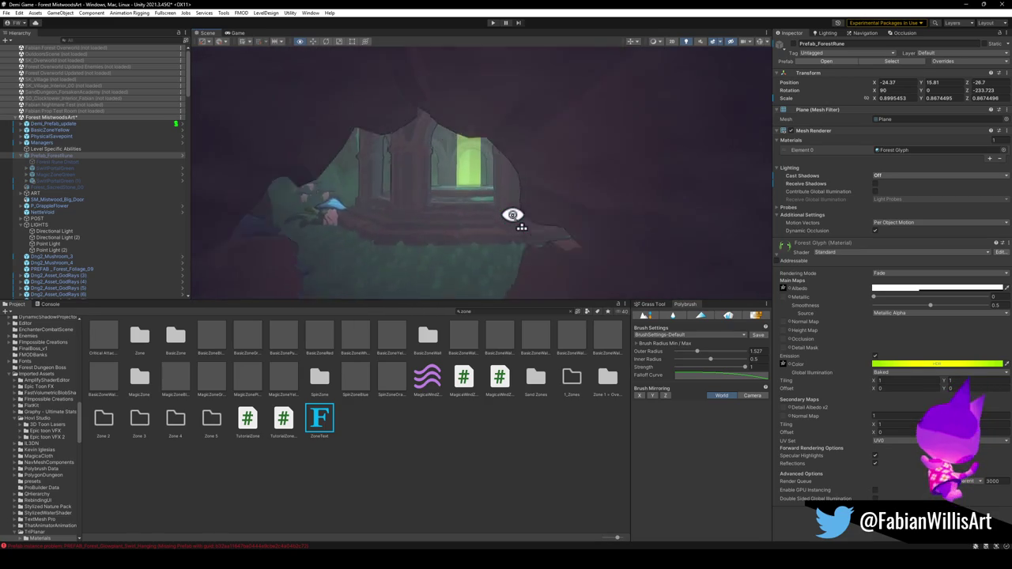
scroll(512, 215, "up", 10)
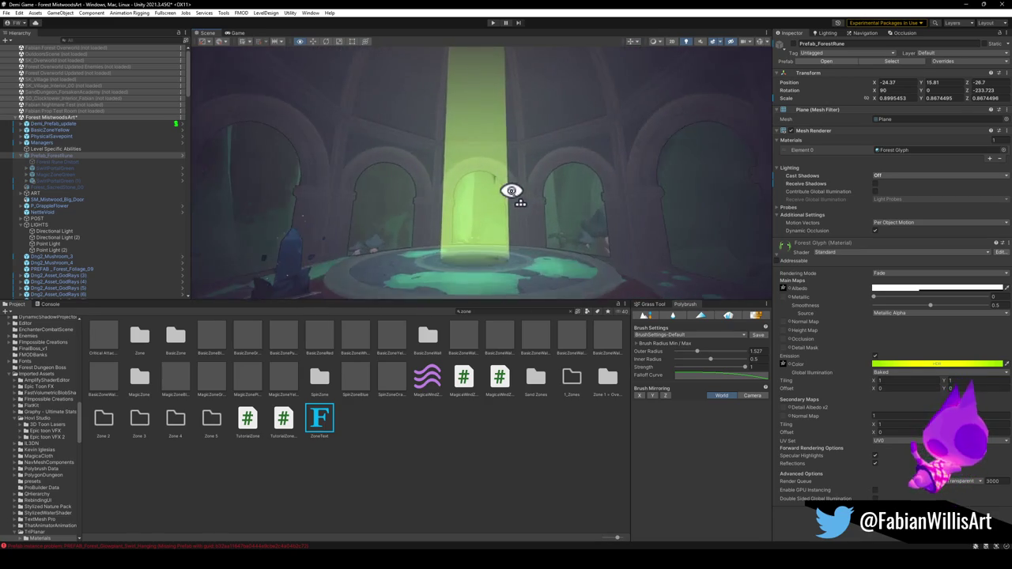
Survey the room from above, then reselect Prefab_ForestRune and orbit around its glyph.
mouse_move(518, 145)
left_mouse_down()
mouse_move(517, 122)
mouse_move(511, 248)
mouse_move(530, 247)
mouse_move(542, 264)
mouse_move(492, 232)
mouse_move(502, 228)
left_mouse_up()
scroll(506, 221, "down", 10)
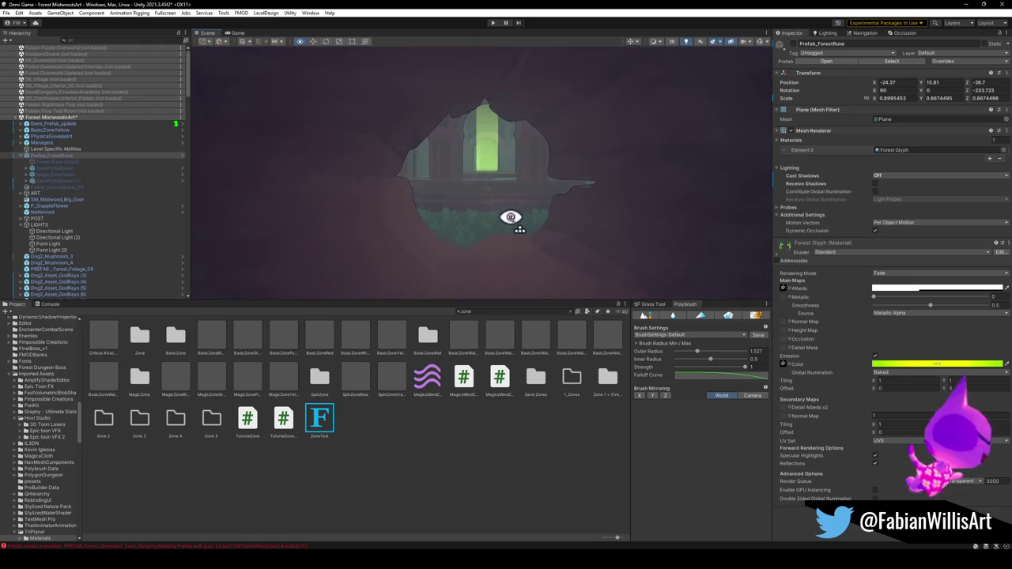
scroll(507, 208, "up", 10)
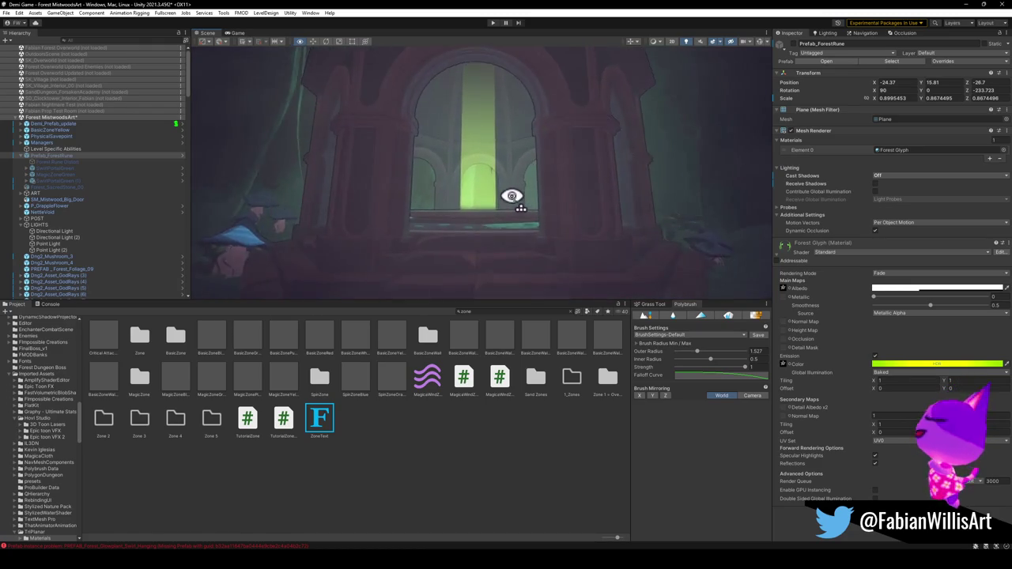
scroll(512, 195, "up", 8)
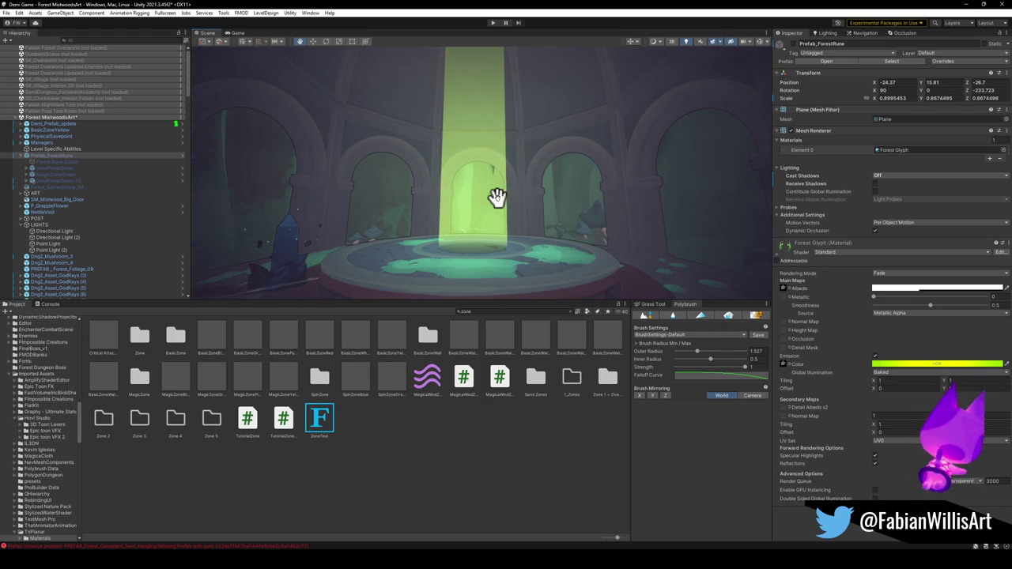
mouse_move(496, 196)
left_mouse_down()
mouse_move(497, 232)
mouse_move(493, 223)
left_mouse_up()
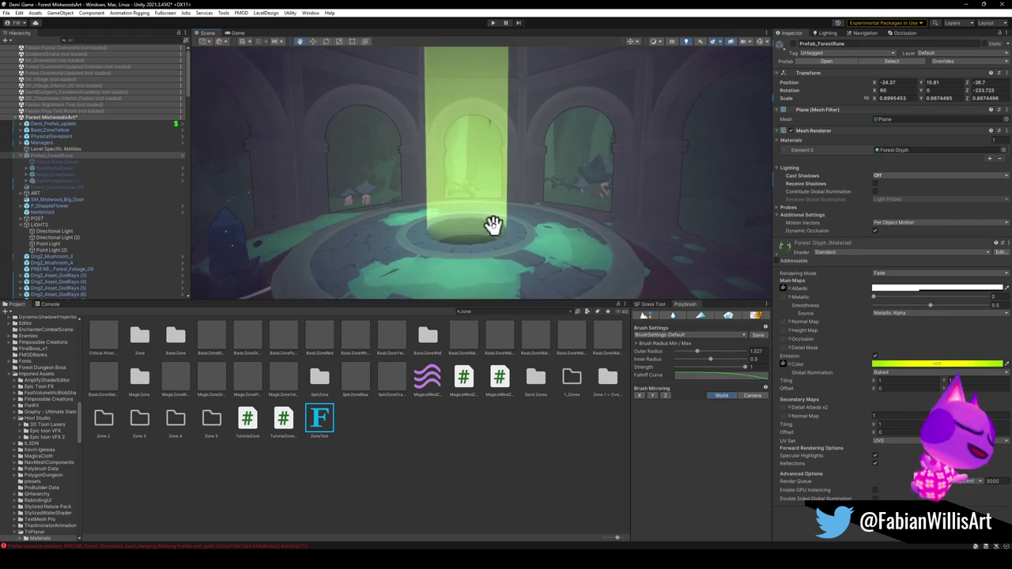
left_click(23, 157)
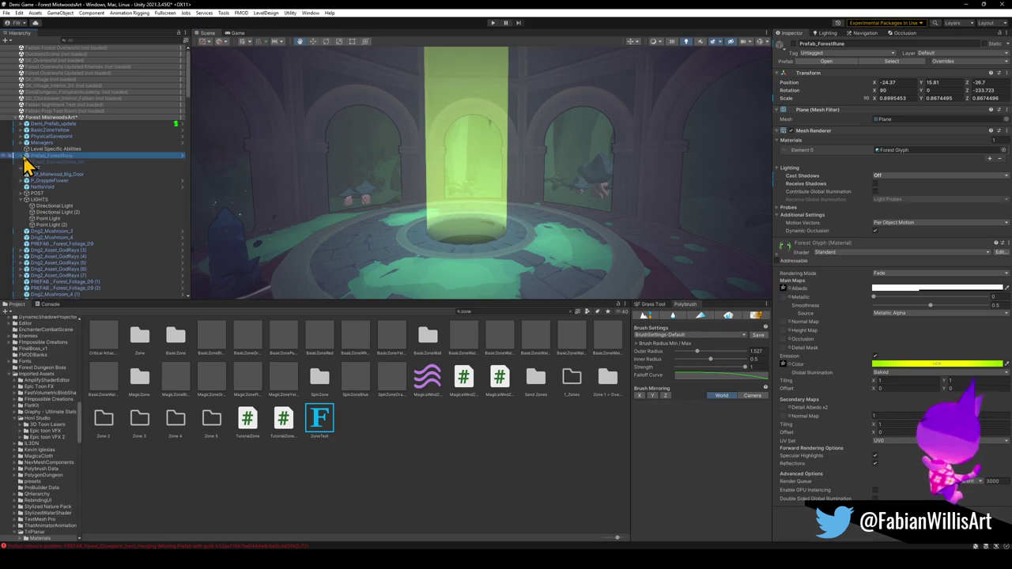
left_click(55, 162)
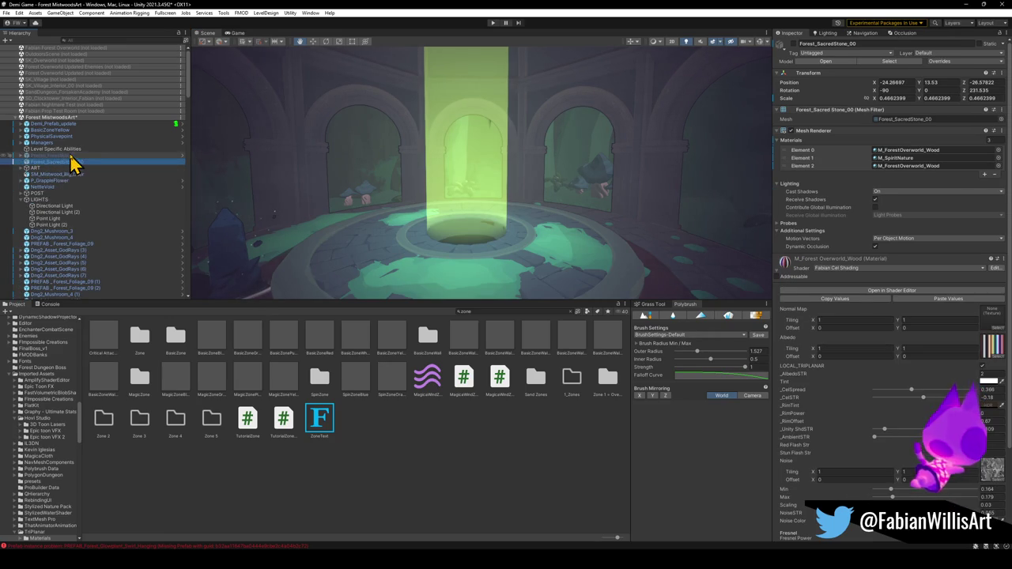
left_click(71, 156)
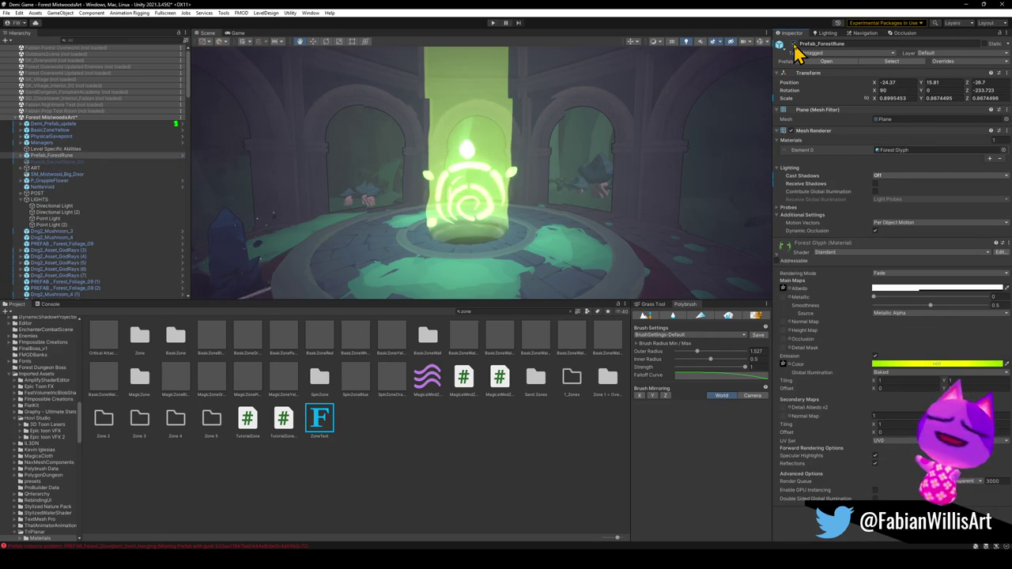
mouse_move(498, 143)
left_mouse_down()
mouse_move(506, 131)
mouse_move(536, 159)
left_mouse_up()
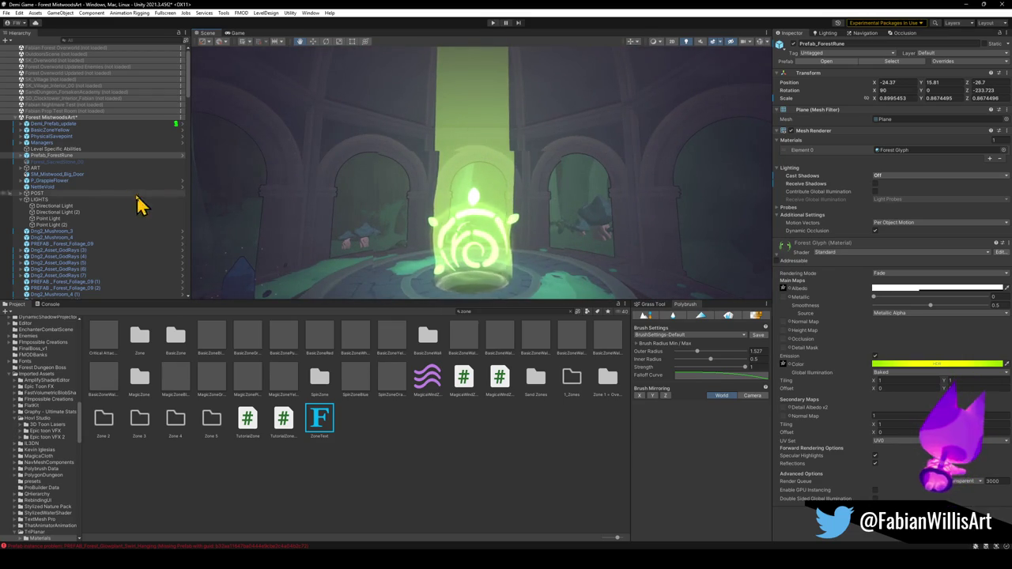
Scale the BasicZoneYellow effect up to about 3.1 around the pillar.
left_click(54, 129)
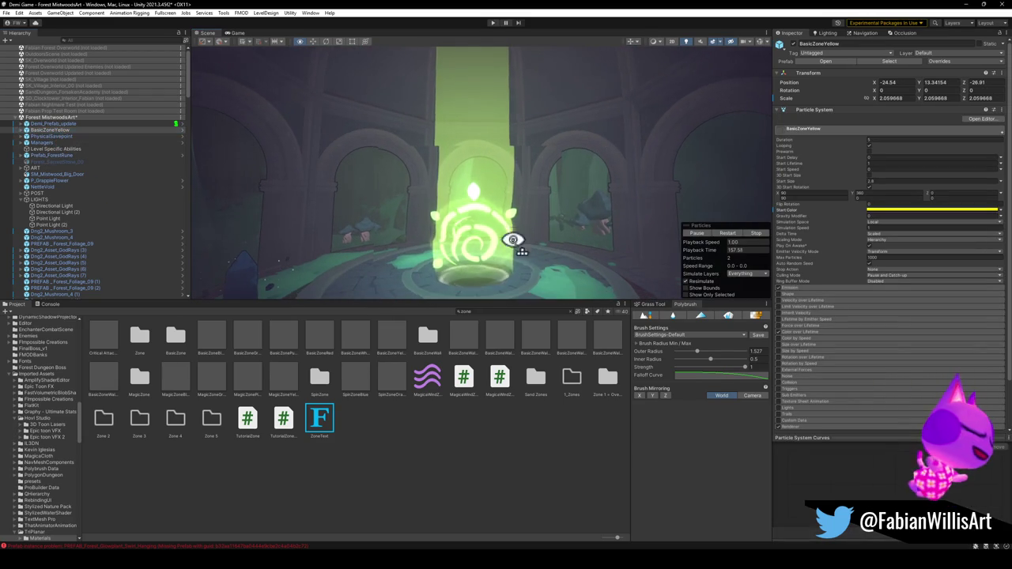
key("t")
left_click_drag(475, 279, 488, 267)
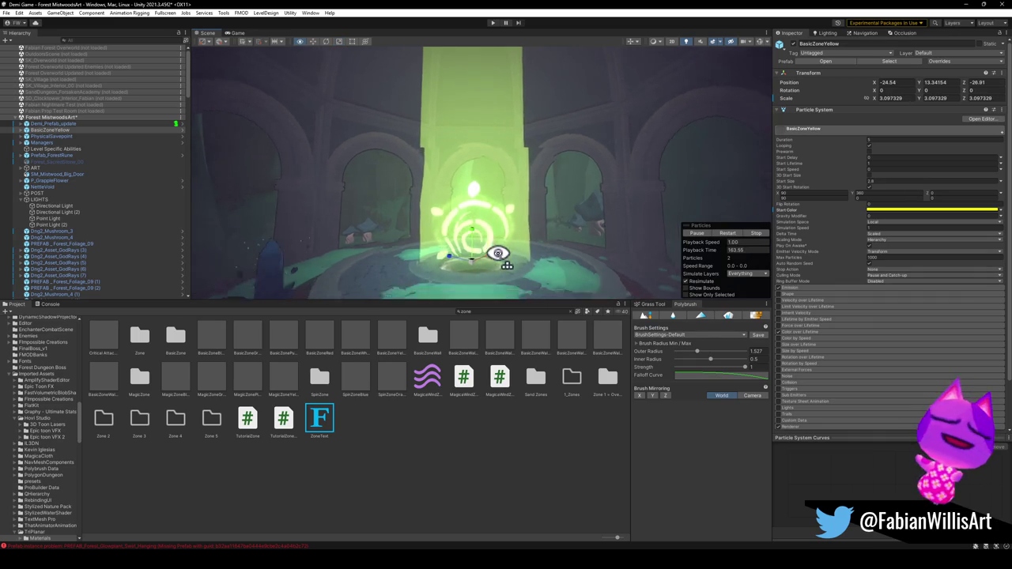
scroll(497, 253, "down", 10)
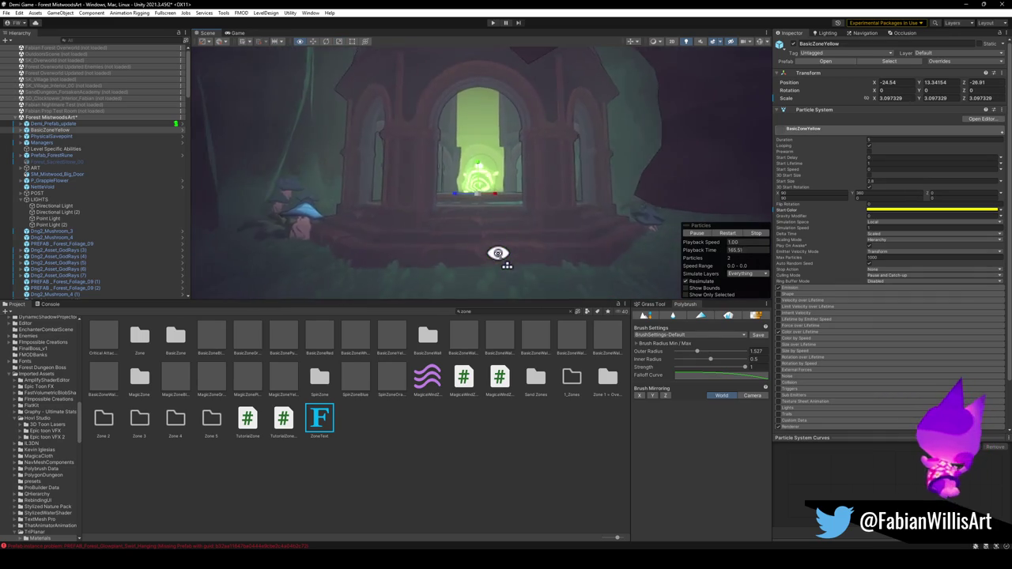
scroll(497, 253, "up", 10)
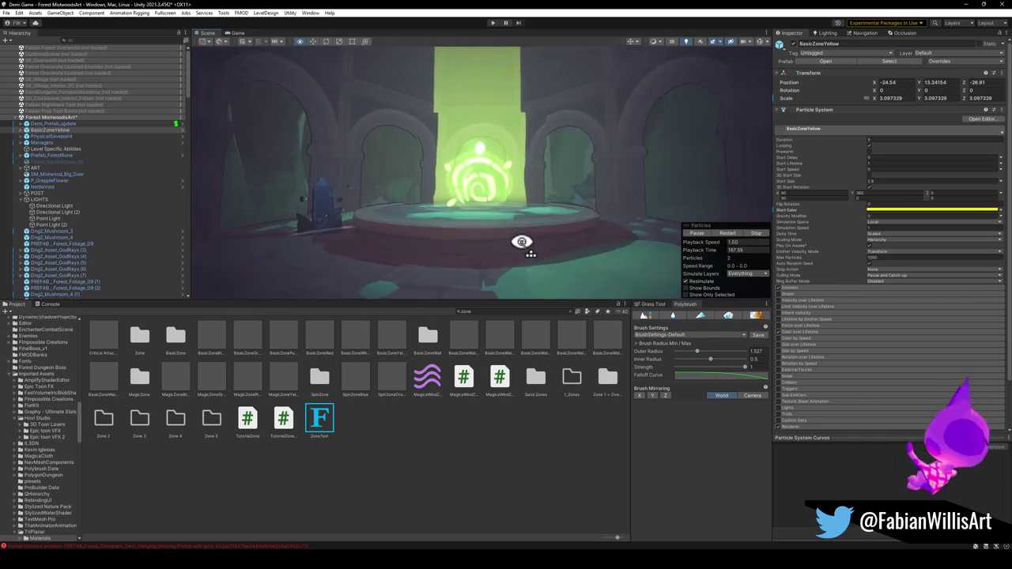
scroll(521, 242, "up", 3)
Give GlowCircle a faint yellow-green start color, C8FF00 with alpha 11.
left_click(905, 209)
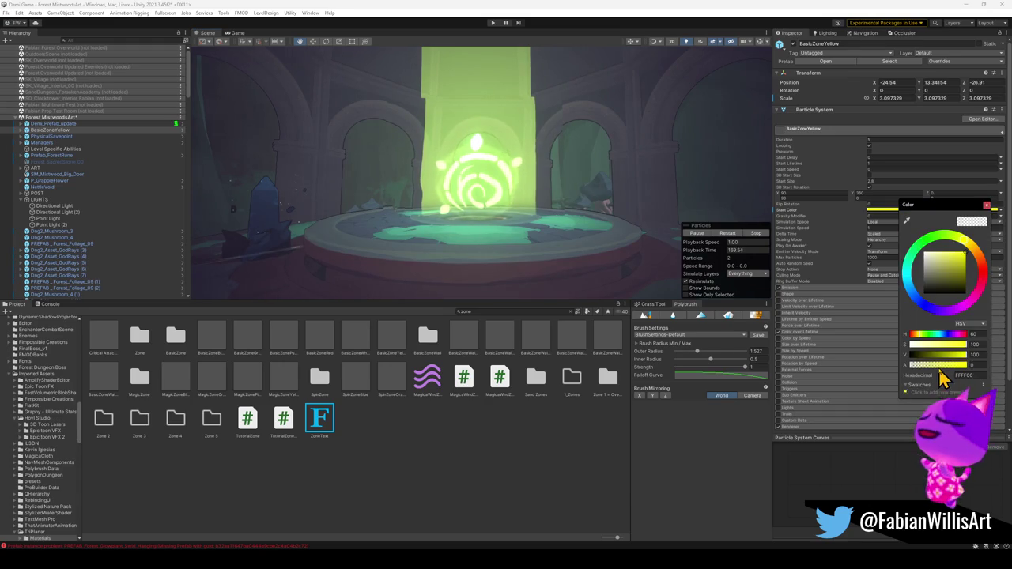
key("Return")
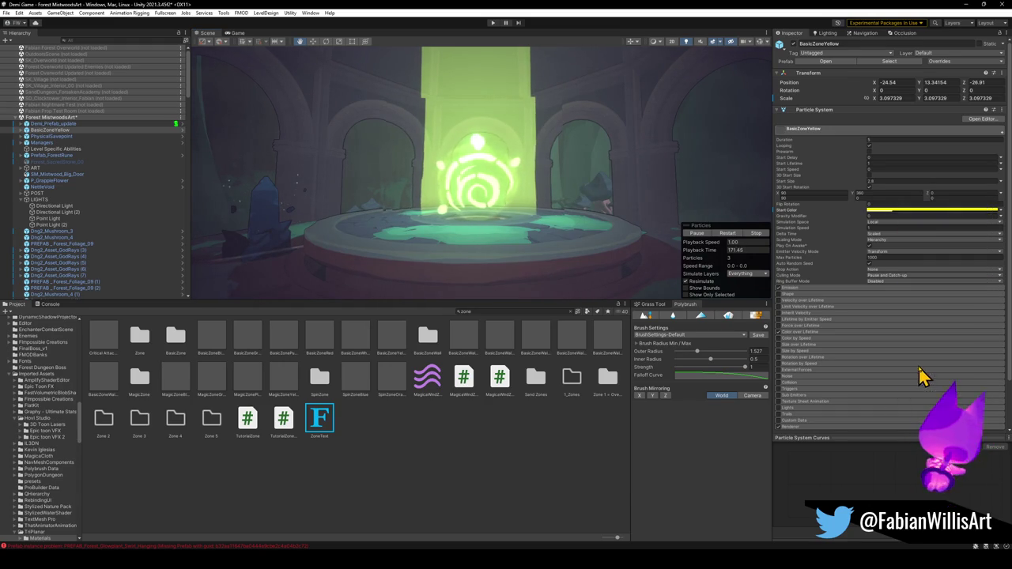
left_click(725, 234)
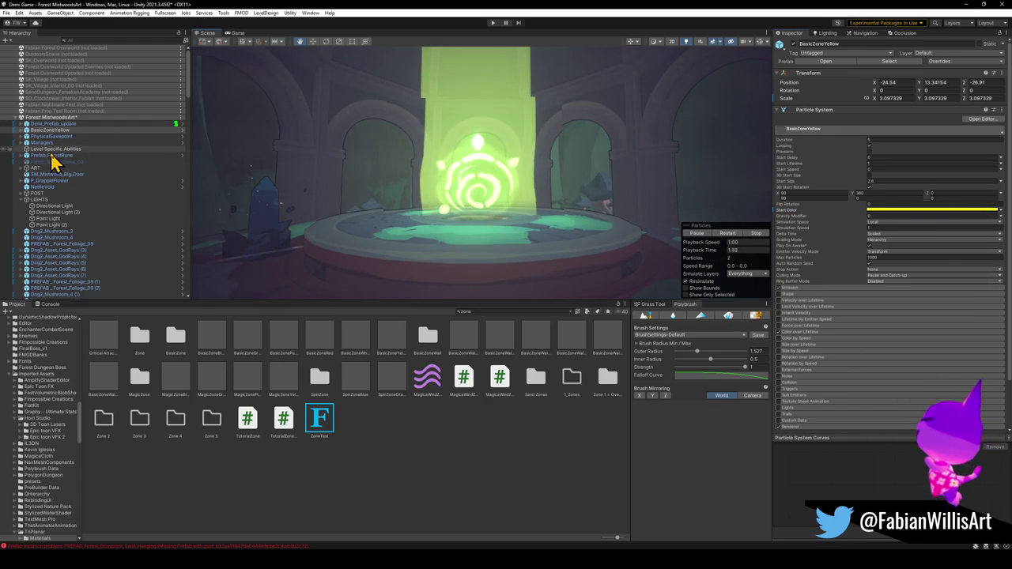
left_click(23, 131)
left_click(49, 142)
left_click(897, 199)
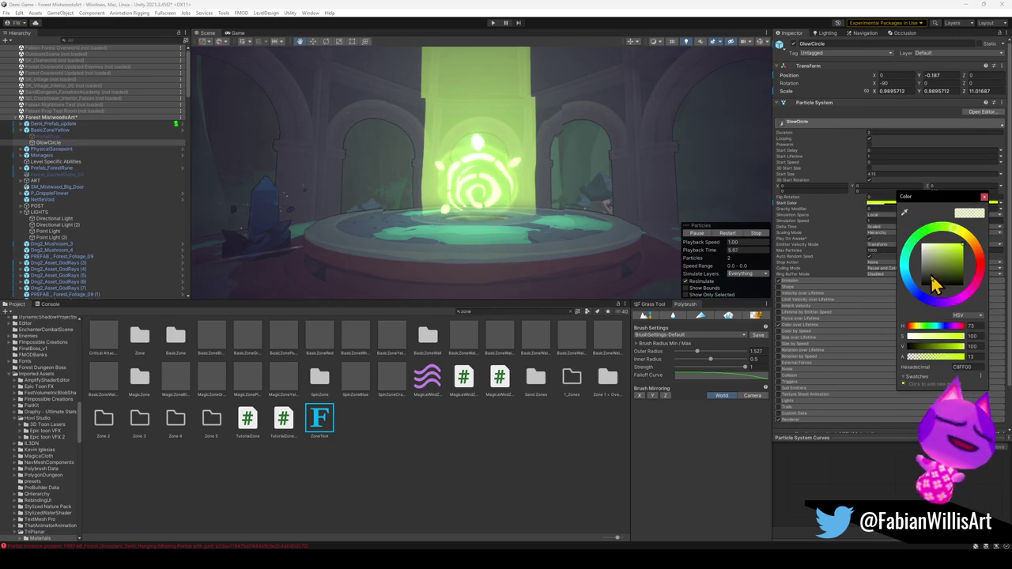
left_click_drag(953, 357, 913, 370)
mouse_move(545, 237)
left_mouse_down()
mouse_move(549, 191)
mouse_move(567, 198)
mouse_move(588, 232)
mouse_move(603, 230)
mouse_move(571, 195)
mouse_move(519, 181)
left_mouse_up()
left_click(378, 207)
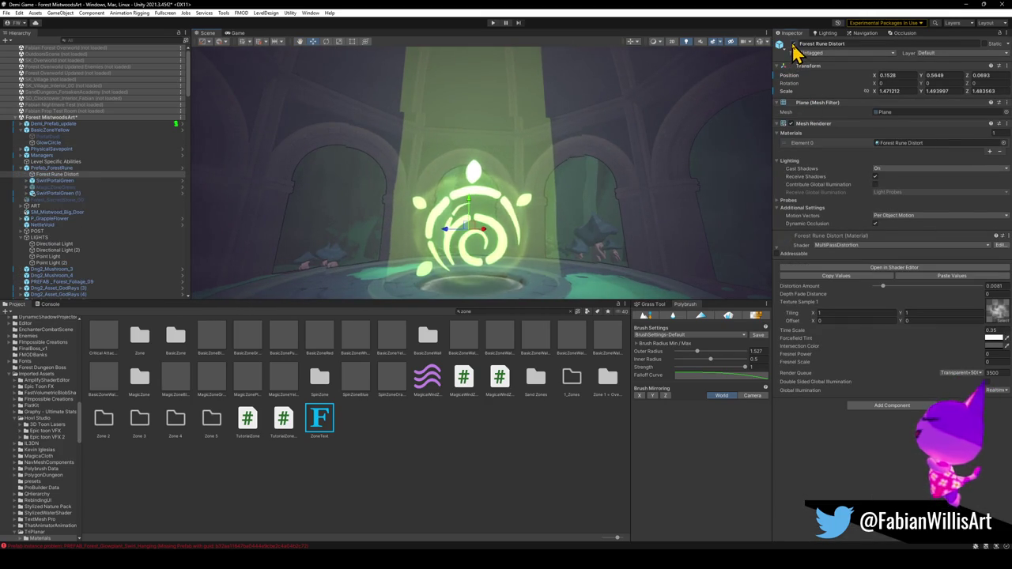
mouse_move(614, 154)
left_mouse_down()
mouse_move(555, 176)
mouse_move(574, 158)
mouse_move(566, 176)
left_mouse_up()
key("s")
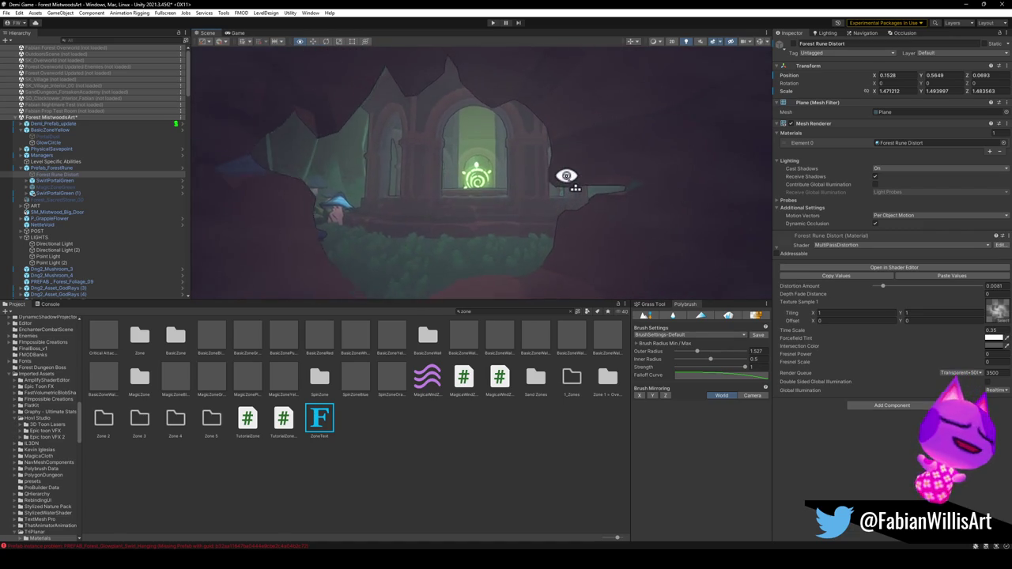
key("f")
scroll(566, 175, "down", 6)
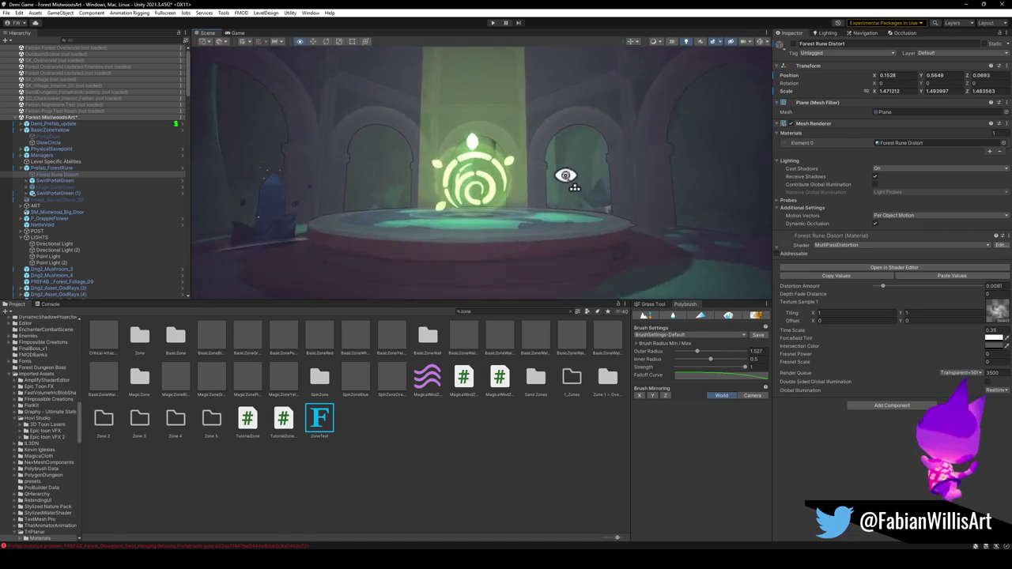
mouse_move(561, 175)
left_mouse_down()
mouse_move(644, 169)
mouse_move(671, 179)
mouse_move(495, 201)
mouse_move(521, 213)
mouse_move(531, 251)
mouse_move(481, 242)
left_mouse_up()
scroll(617, 181, "down", 6)
scroll(561, 176, "up", 5)
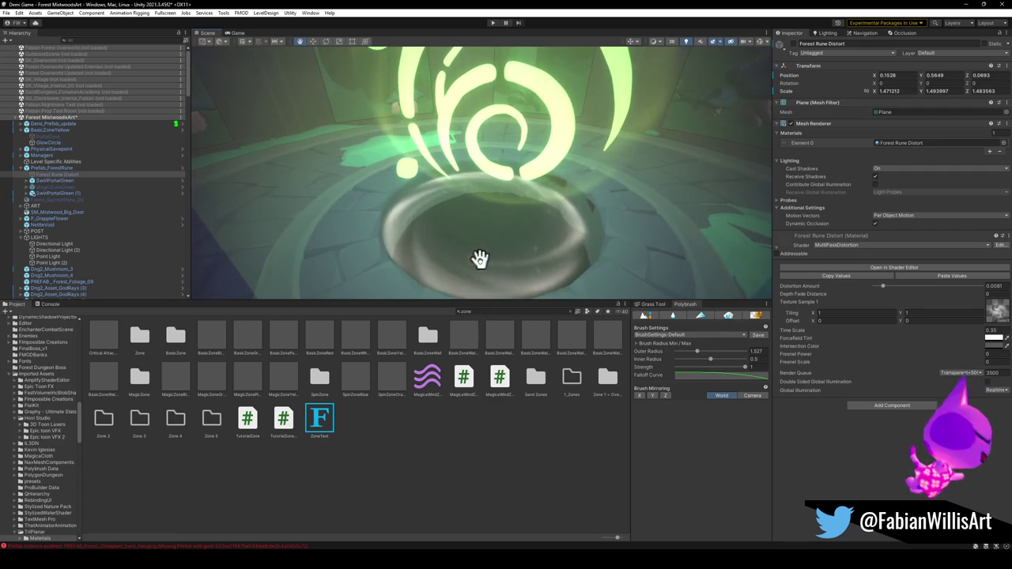
left_click(482, 289)
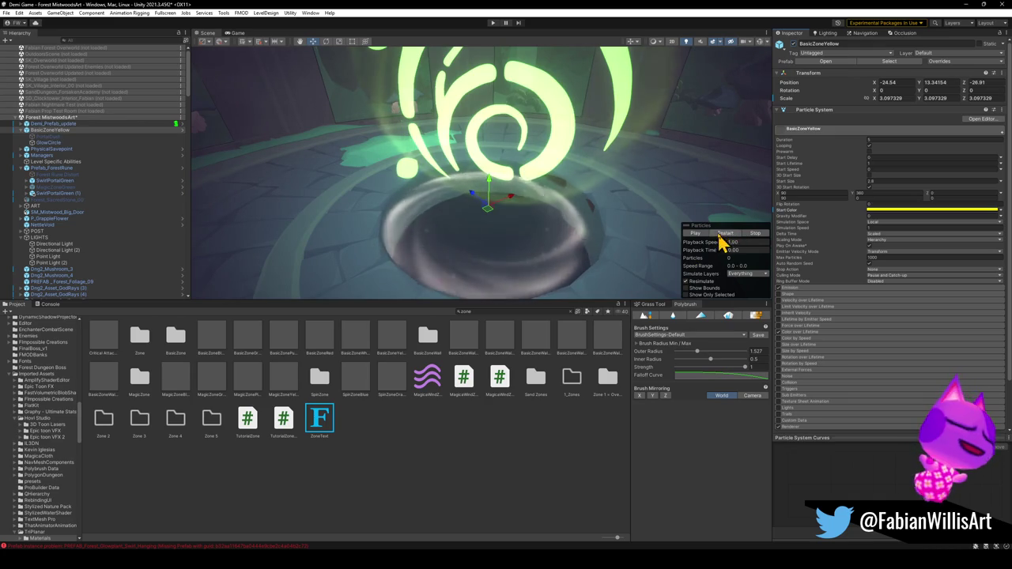
Nudge the SwirlPortalGreen swirl to position -0.12, 0.27, 3.02 inside the portal ring.
left_click(500, 291)
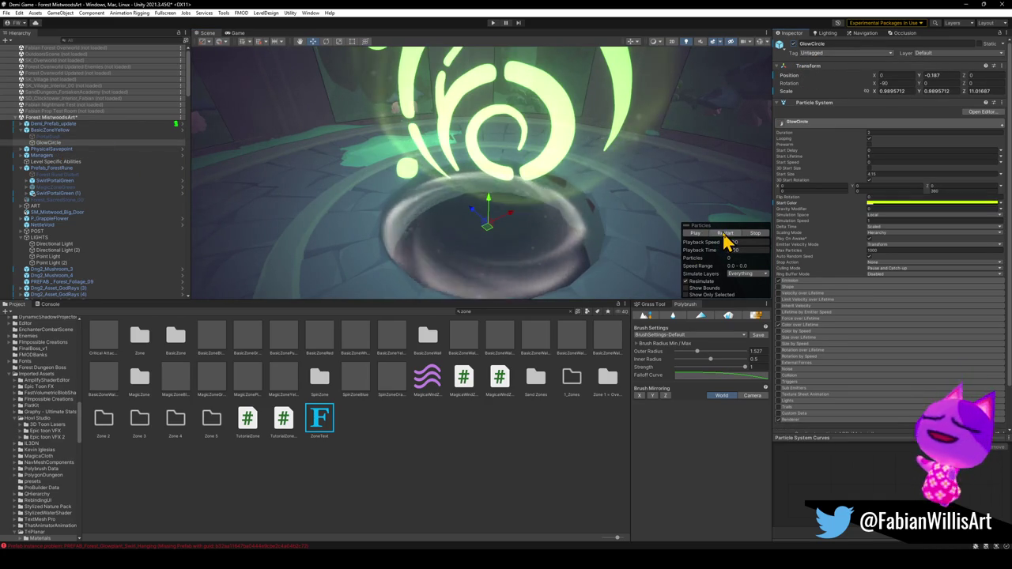
left_click(50, 130)
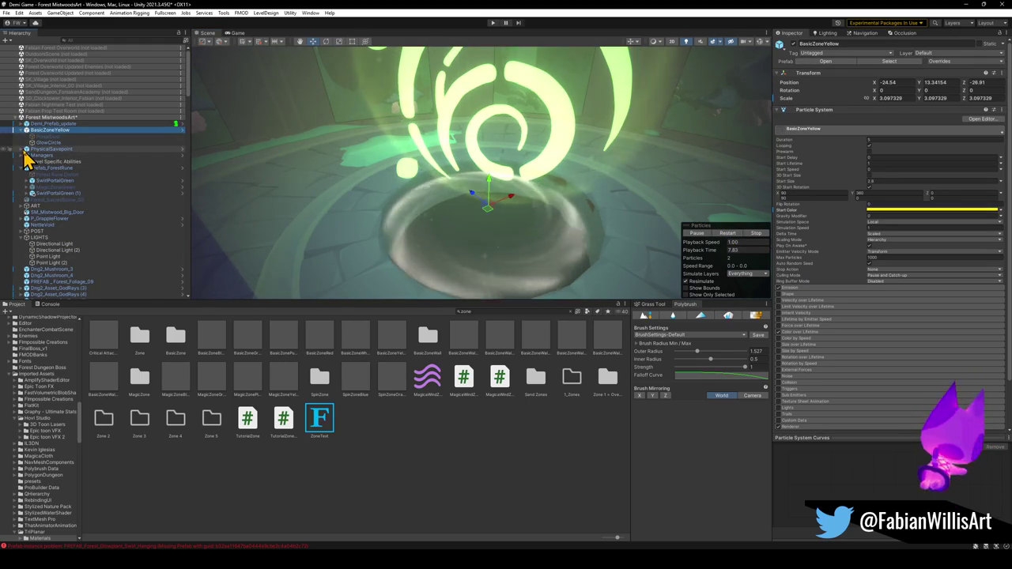
left_click(22, 130)
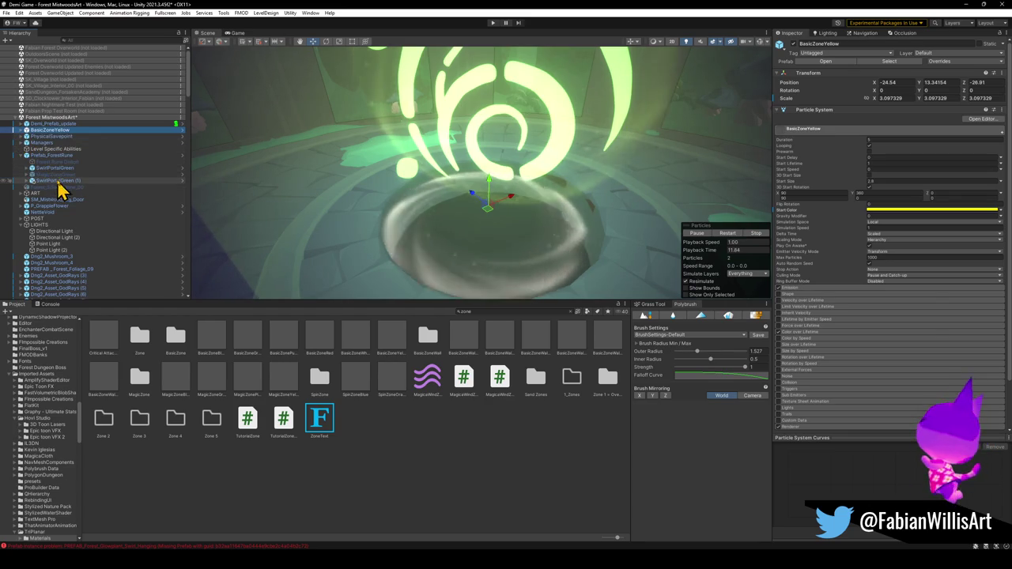
left_click(60, 168)
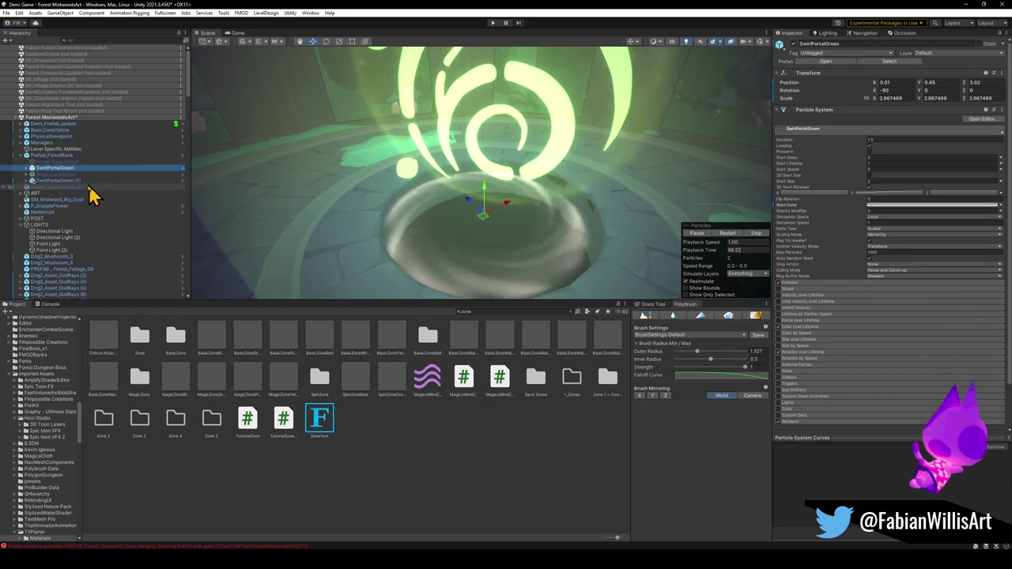
left_click(78, 182)
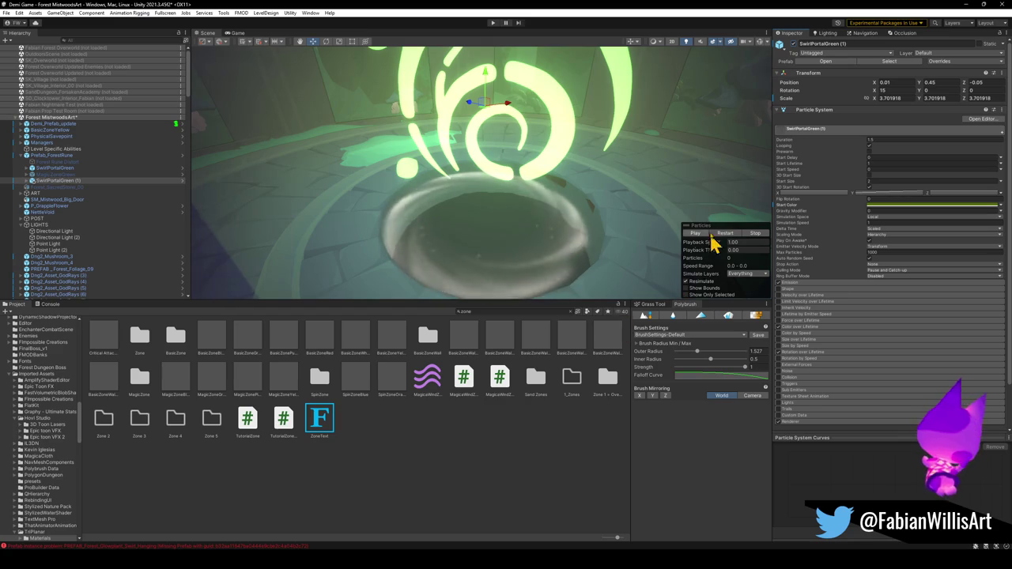
left_click(723, 234)
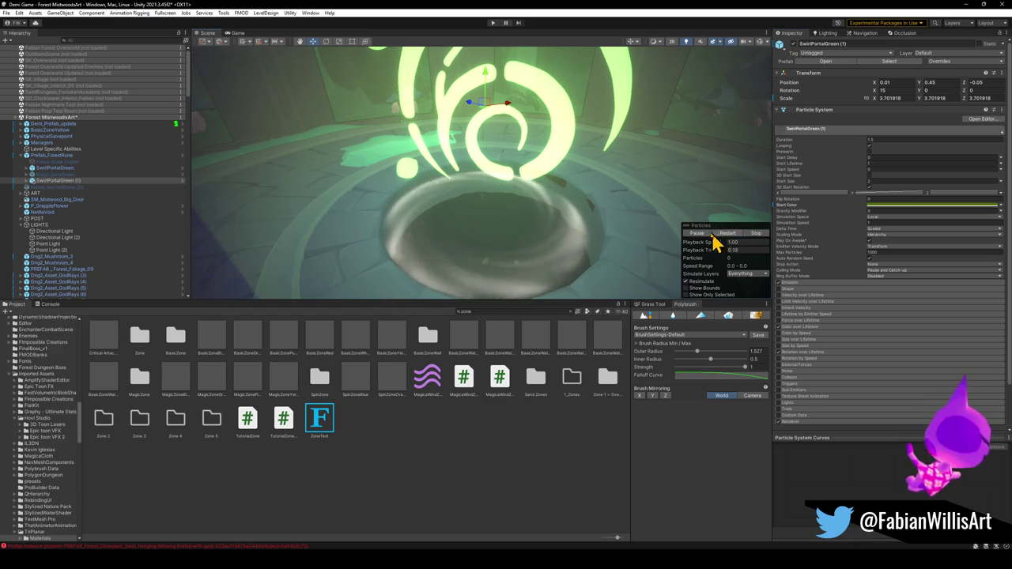
left_click(55, 169)
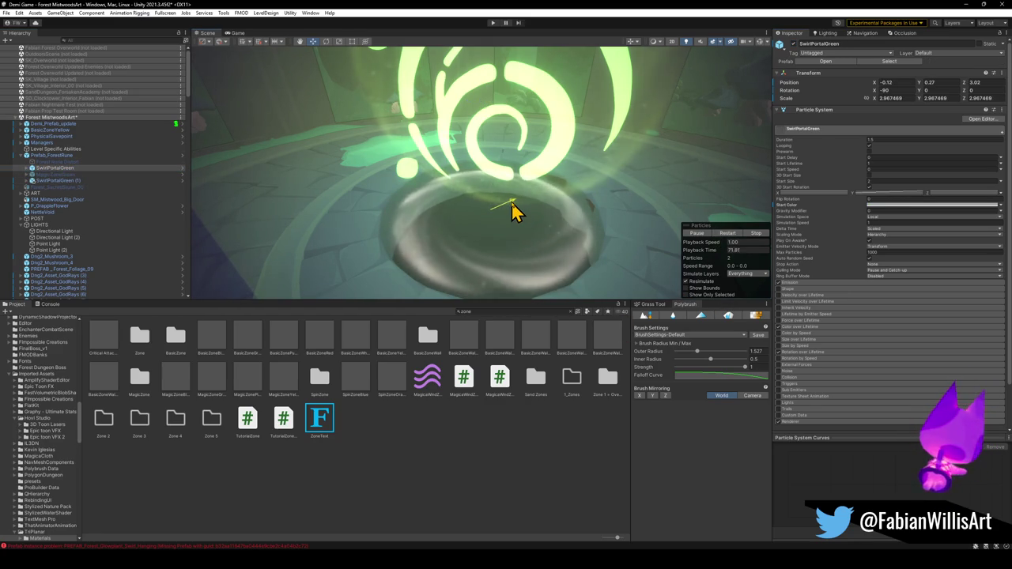
mouse_move(515, 211)
left_mouse_down()
mouse_move(498, 218)
mouse_move(544, 185)
mouse_move(501, 190)
mouse_move(511, 165)
mouse_move(496, 172)
left_mouse_up()
Fly up to the portal and inspect the duplicate swirl SwirlPortalGreen (1) from several angles.
key("w")
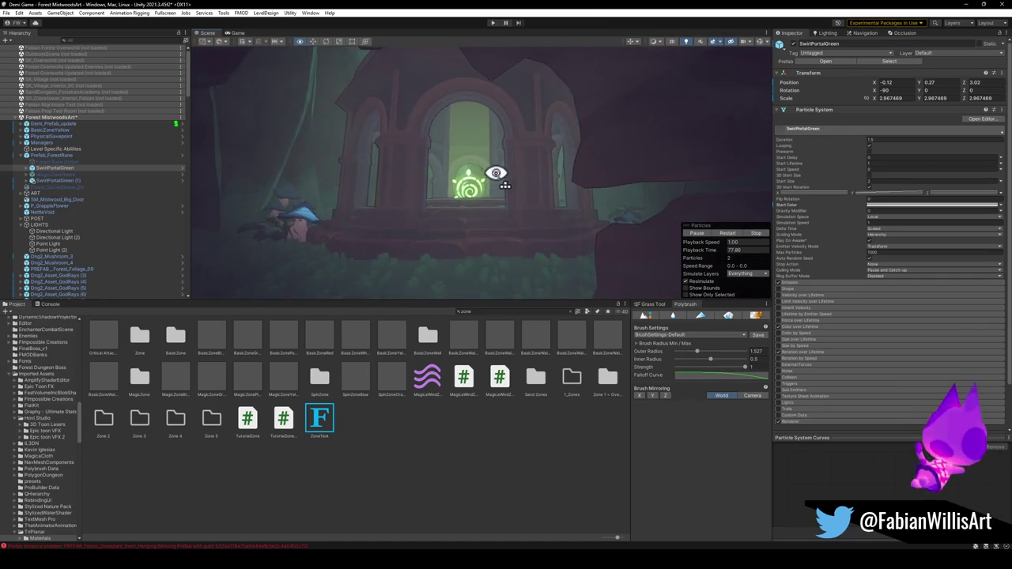
mouse_move(486, 176)
left_mouse_down()
mouse_move(576, 185)
mouse_move(590, 137)
mouse_move(569, 154)
mouse_move(593, 192)
mouse_move(503, 176)
left_mouse_up()
left_click(63, 181)
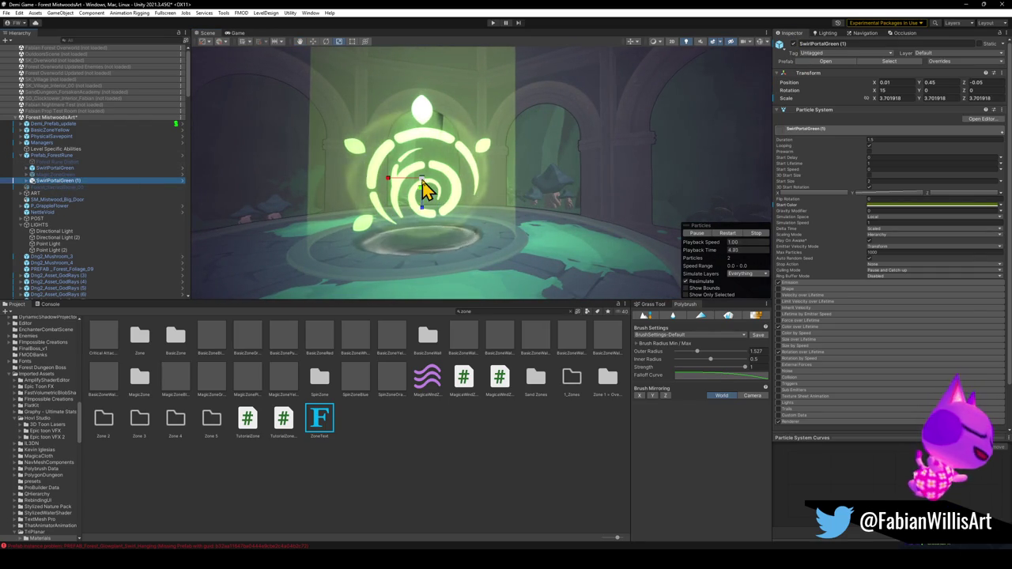
mouse_move(434, 188)
left_mouse_down()
mouse_move(511, 207)
mouse_move(514, 188)
mouse_move(571, 181)
mouse_move(527, 197)
left_mouse_up()
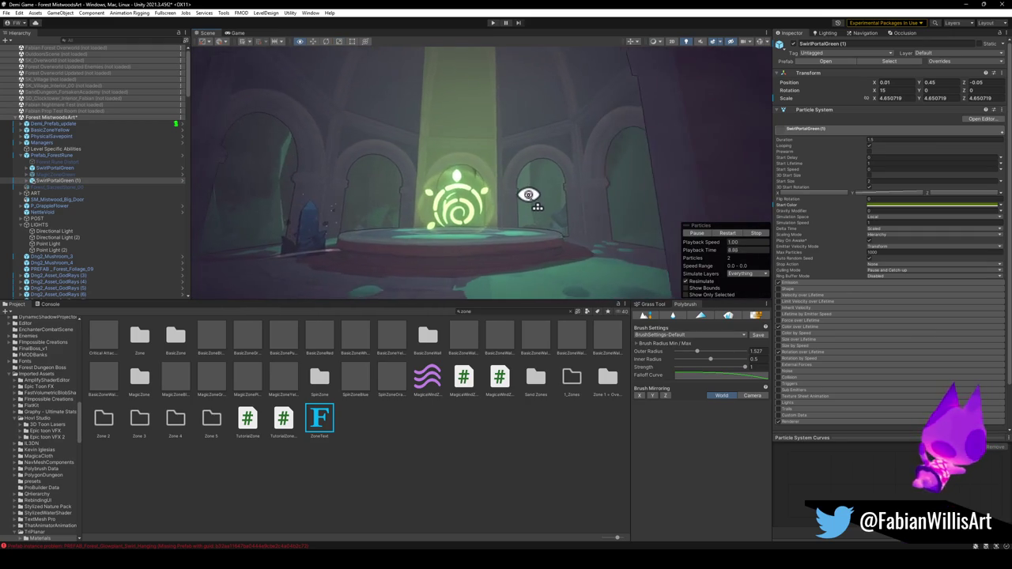
scroll(528, 194, "up", 2)
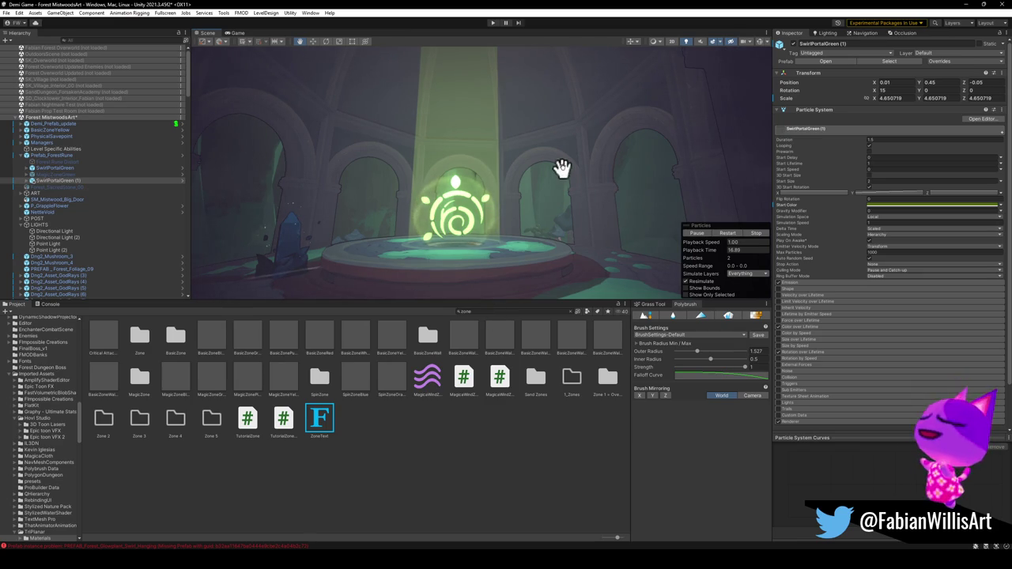
mouse_move(542, 186)
left_mouse_down()
mouse_move(529, 208)
mouse_move(497, 207)
mouse_move(535, 198)
mouse_move(541, 231)
mouse_move(604, 210)
mouse_move(554, 217)
mouse_move(544, 236)
mouse_move(542, 219)
left_mouse_up()
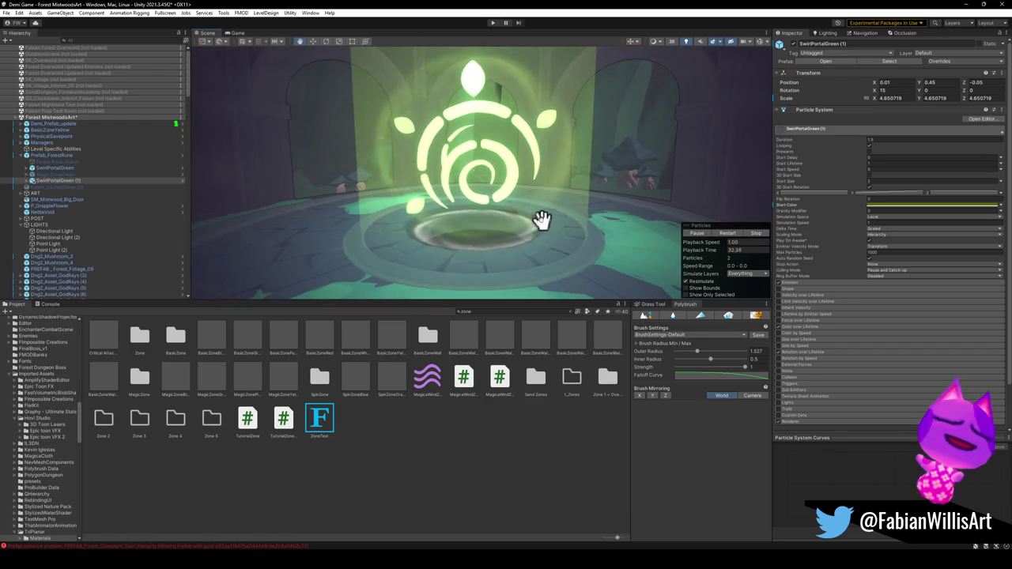
Deactivate the SwirlPortalGreen effect and zoom in on the remaining swirl.
left_click(45, 168)
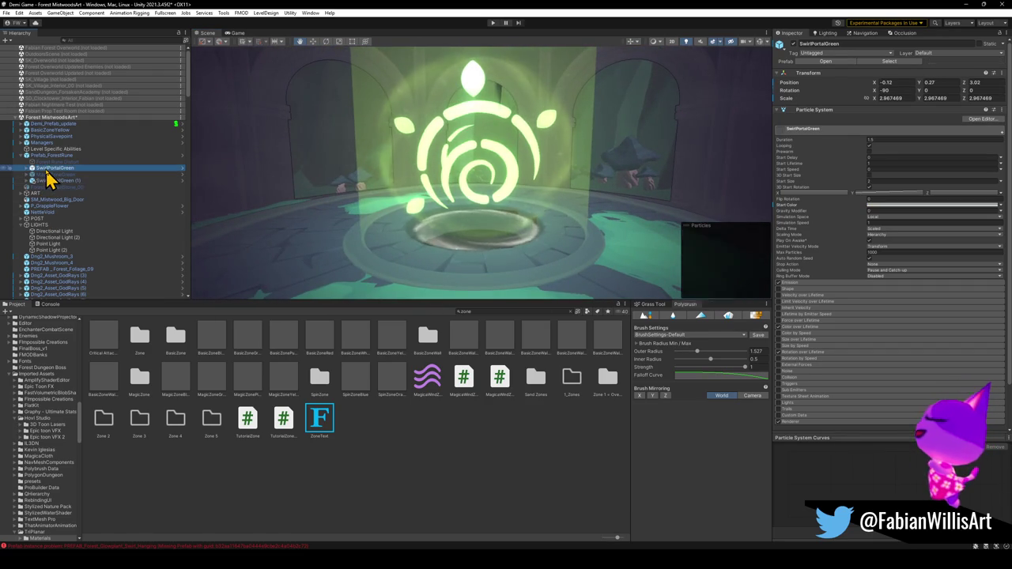
left_click(794, 45)
left_click_drag(625, 158, 628, 141)
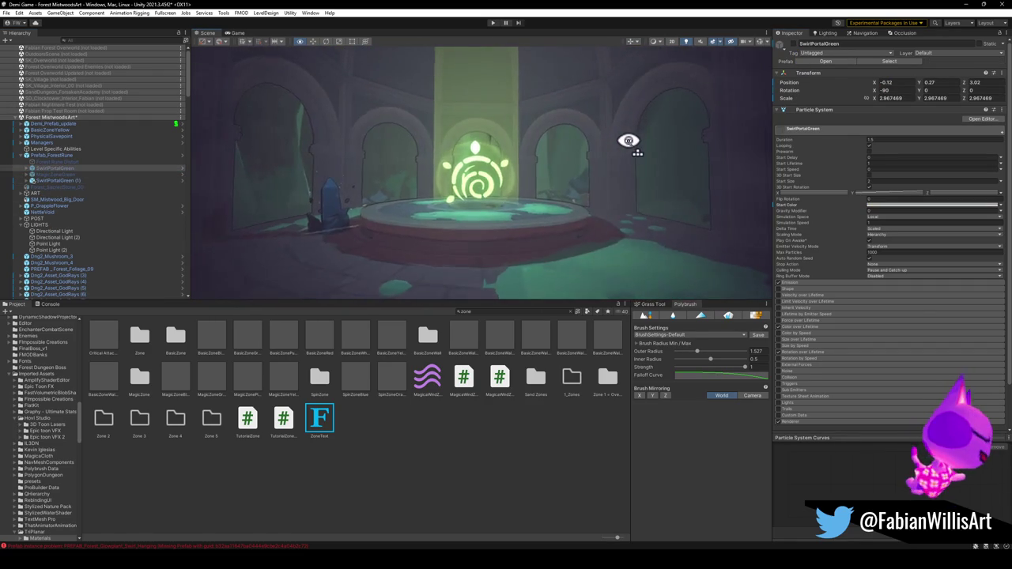
scroll(628, 141, "up", 5)
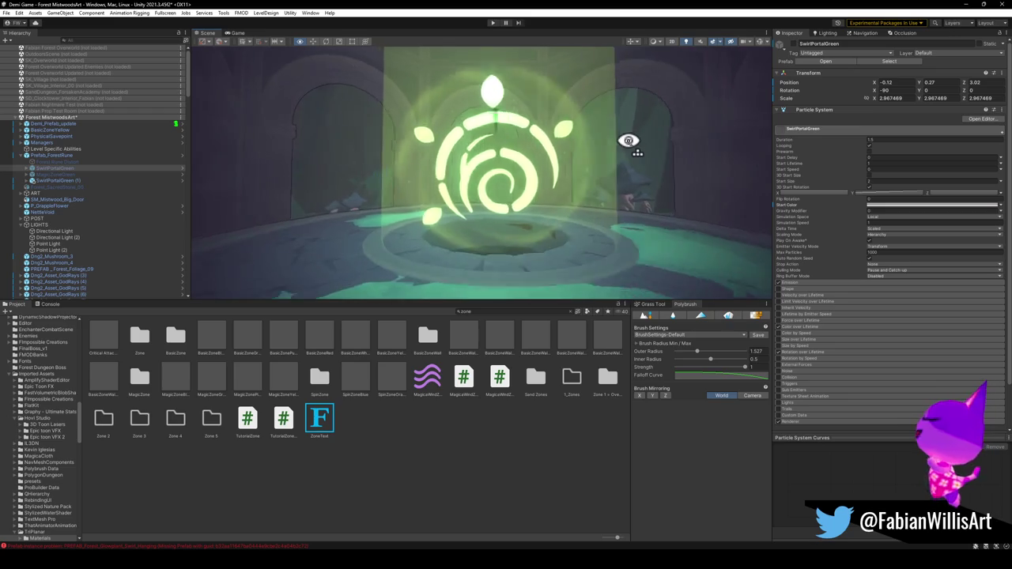
left_click_drag(643, 140, 634, 140)
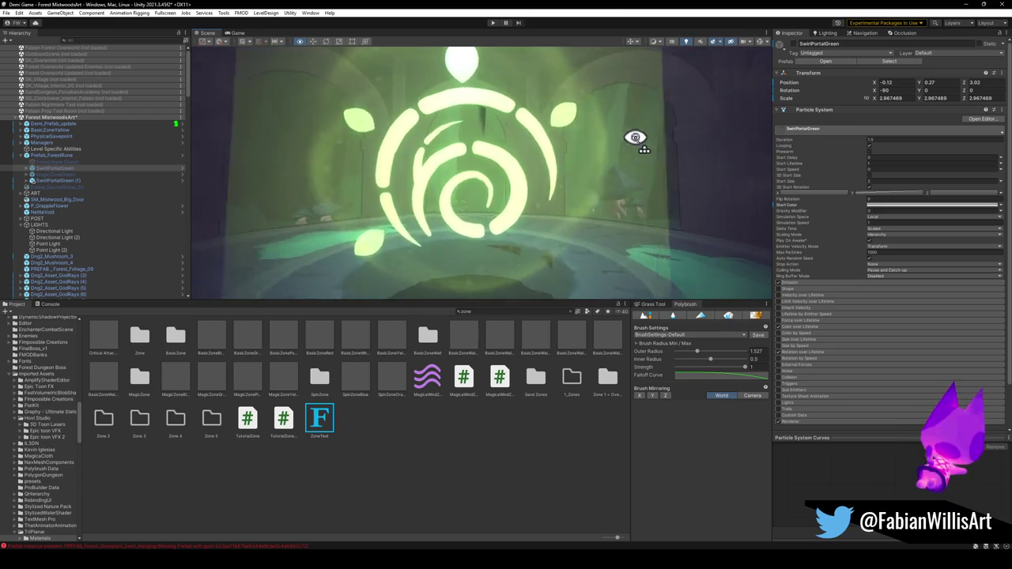
scroll(651, 136, "up", 5)
scroll(651, 136, "up", 3)
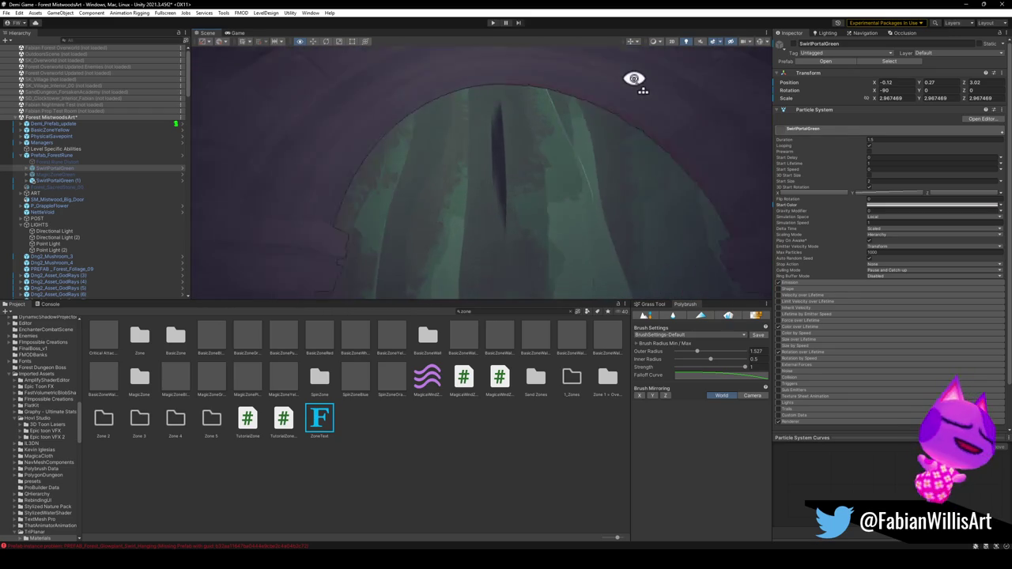
Orbit around the archway and pull back to view the portal under the dome.
left_click_drag(597, 50, 517, 53)
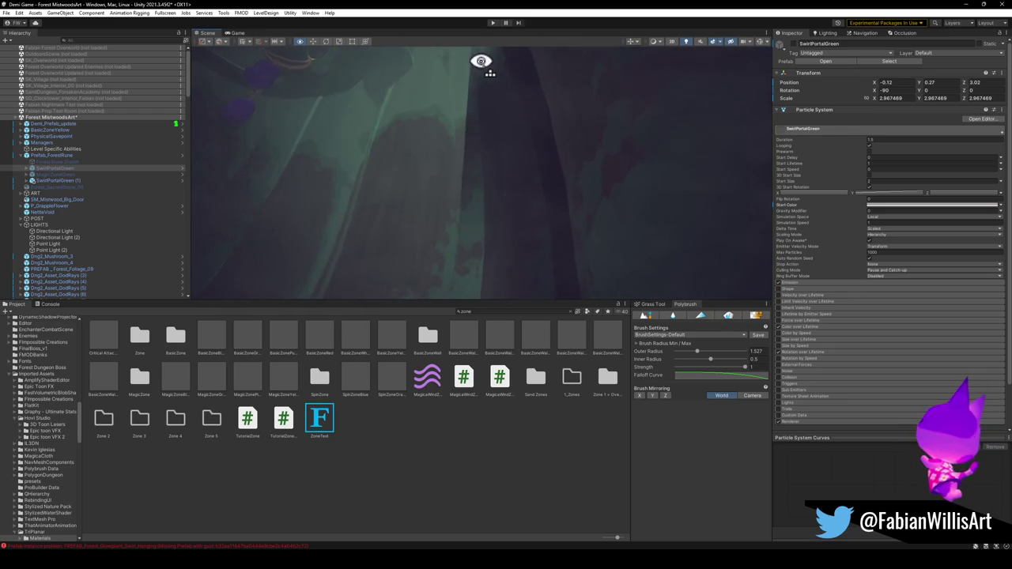
mouse_move(475, 88)
left_mouse_down()
mouse_move(441, 104)
mouse_move(546, 113)
mouse_move(630, 137)
left_mouse_up()
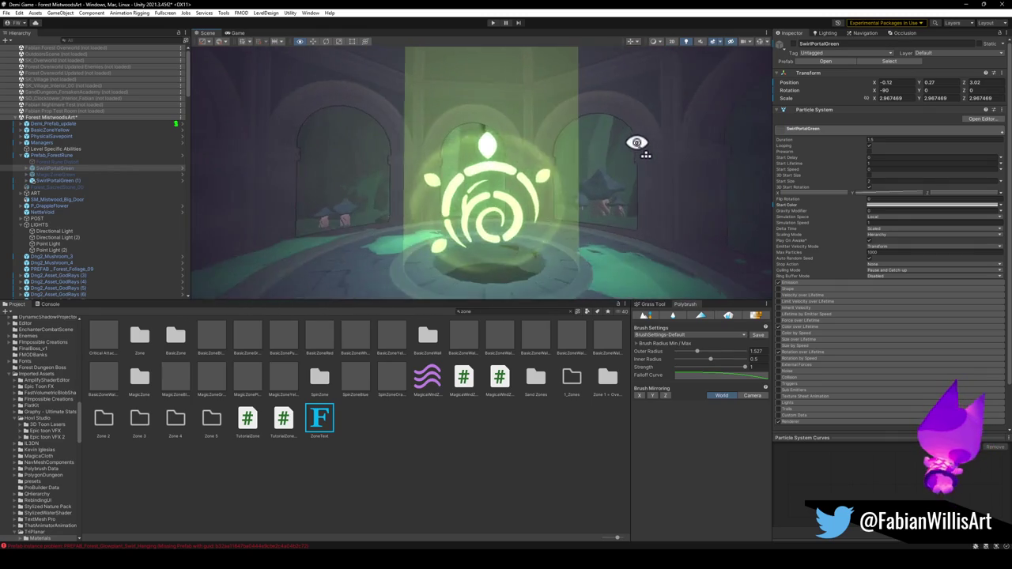
scroll(637, 143, "down", 3)
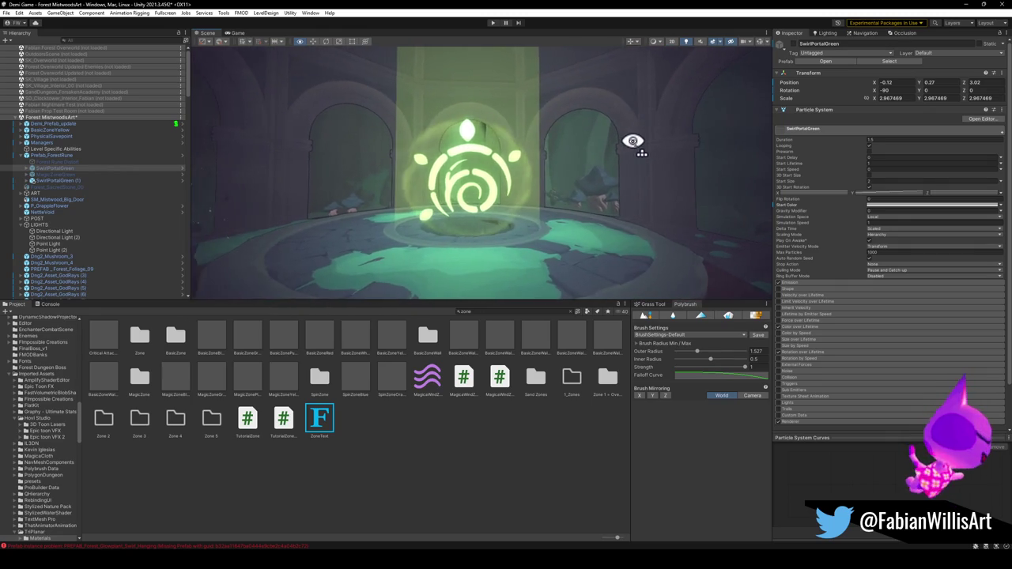
scroll(633, 141, "down", 3)
mouse_move(633, 140)
left_mouse_down()
mouse_move(626, 98)
mouse_move(637, 144)
mouse_move(632, 135)
left_mouse_up()
scroll(624, 131, "up", 5)
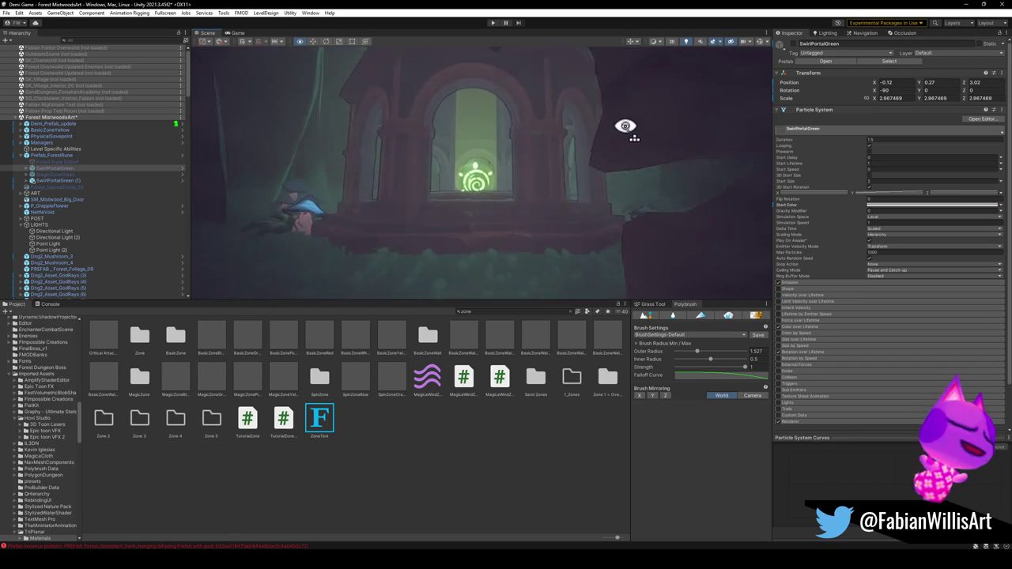
scroll(628, 126, "up", 5)
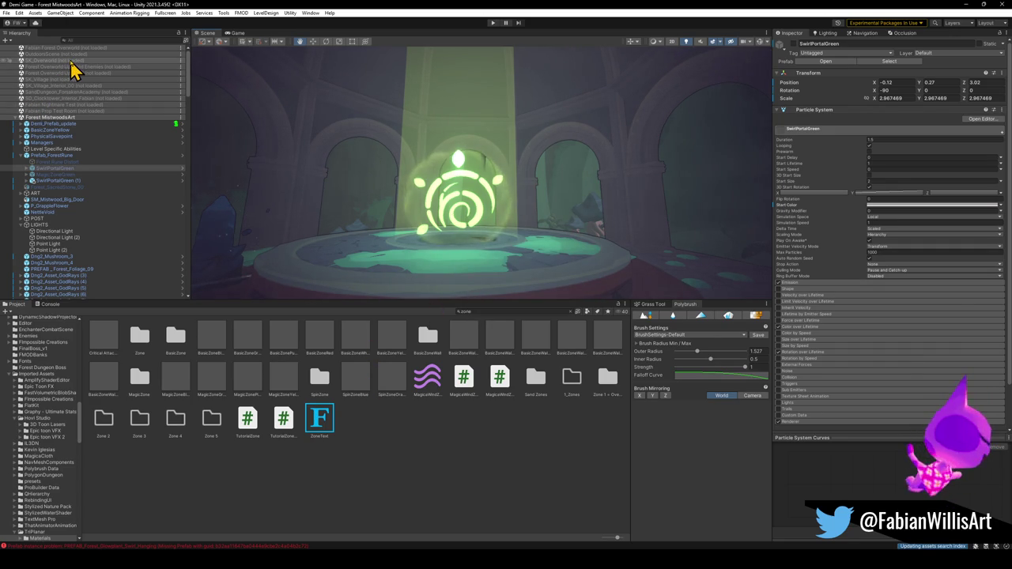
left_click(61, 74)
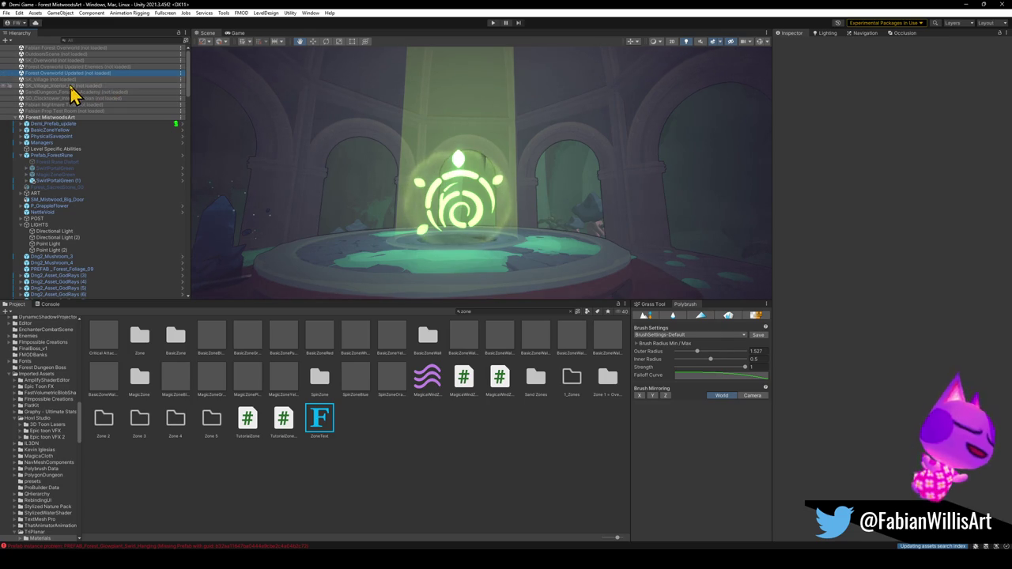
Load the forest overworld scene and browse its PARTICLES group, including Forest Air Dust.
right_click(94, 49)
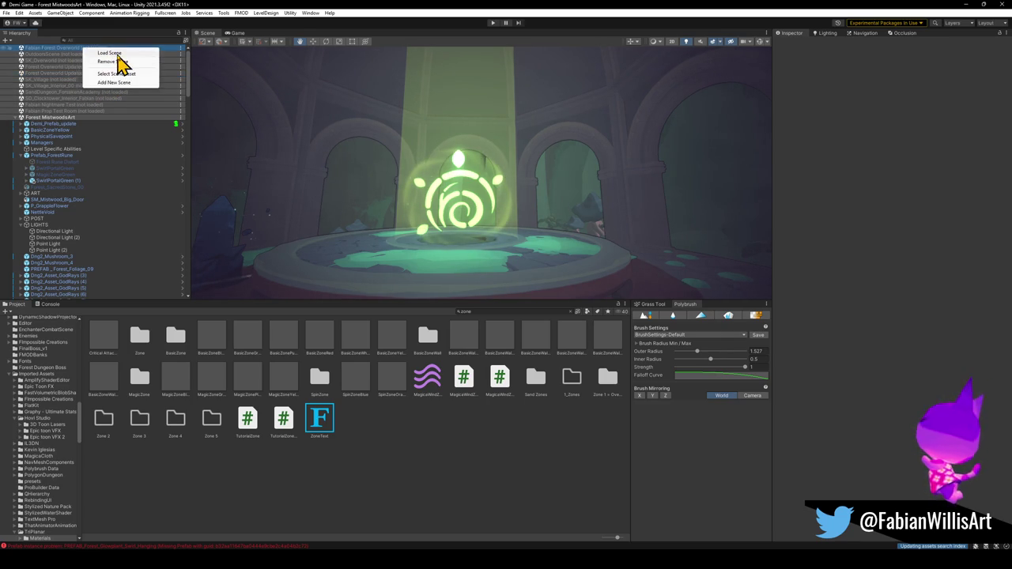
left_click(117, 55)
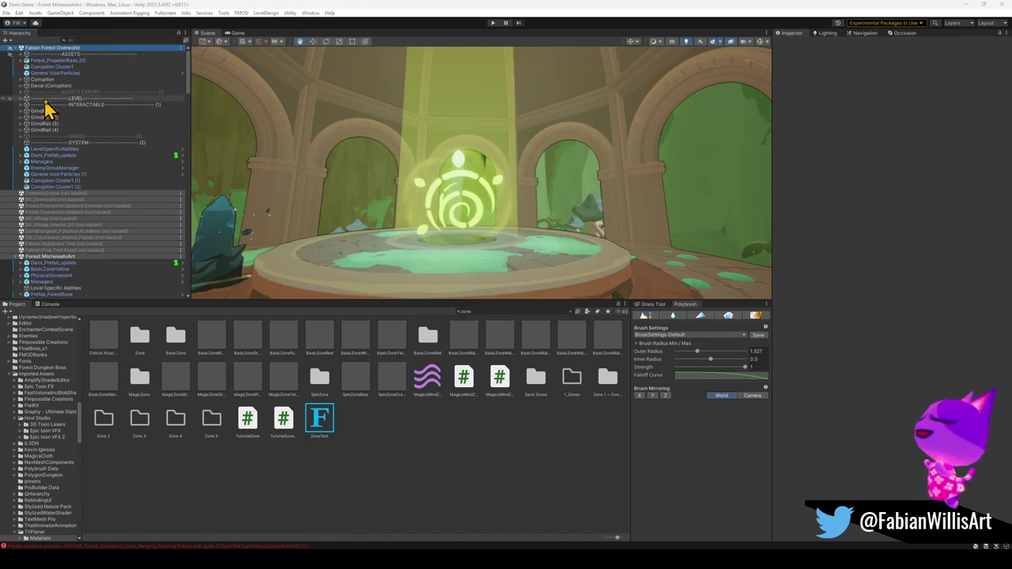
left_click(21, 54)
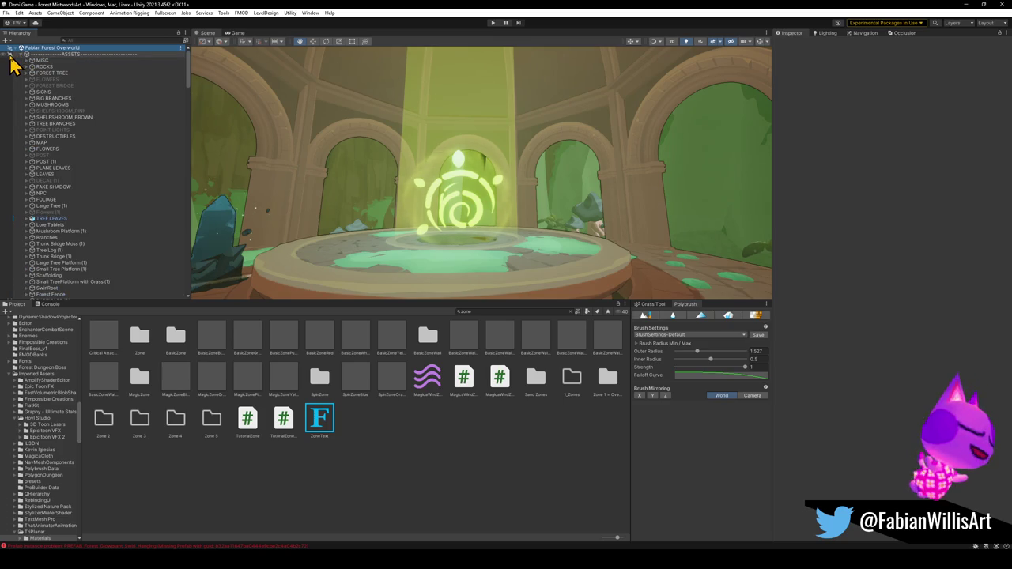
scroll(63, 174, "down", 5)
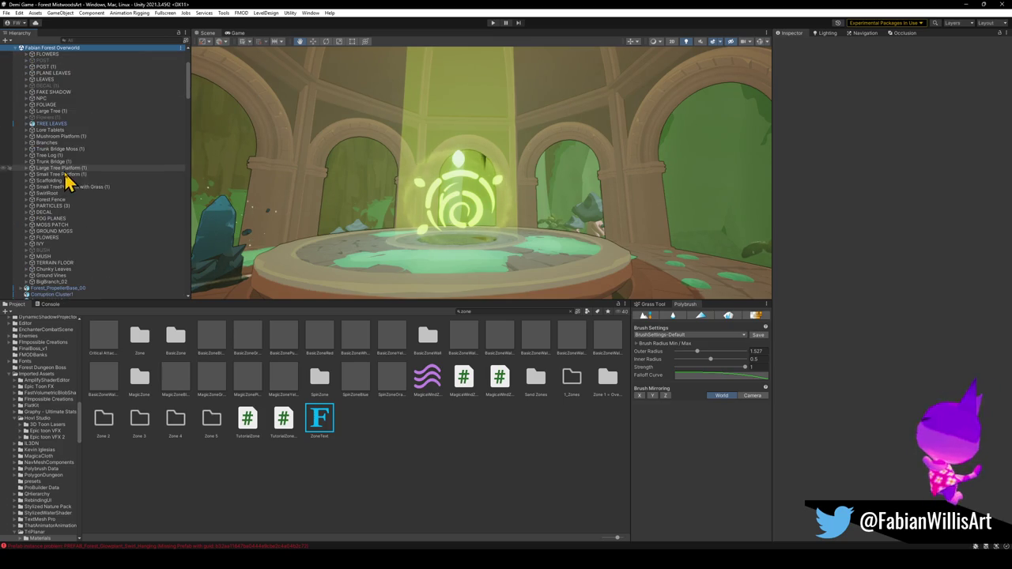
left_click(28, 207)
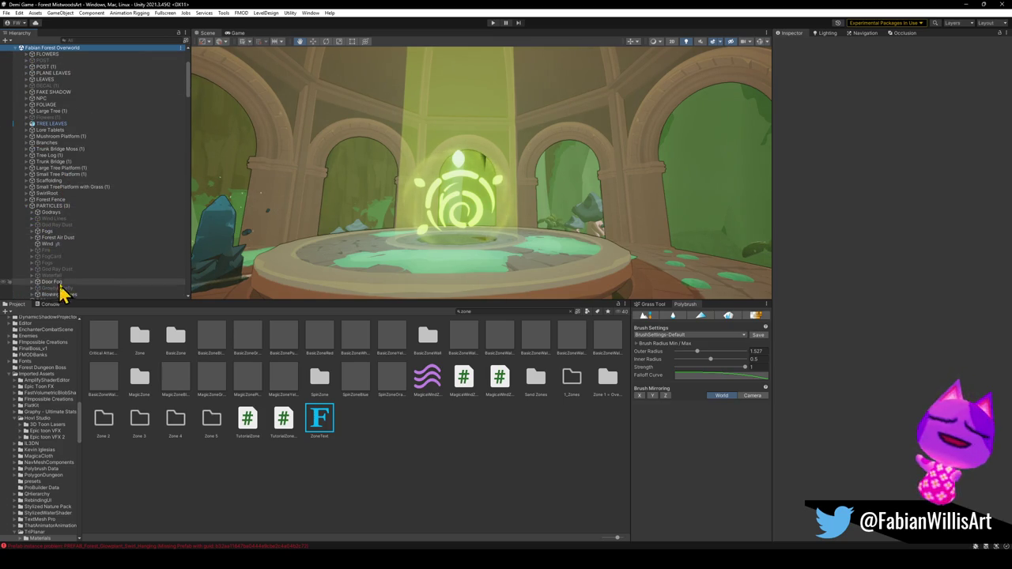
scroll(59, 286, "down", 3)
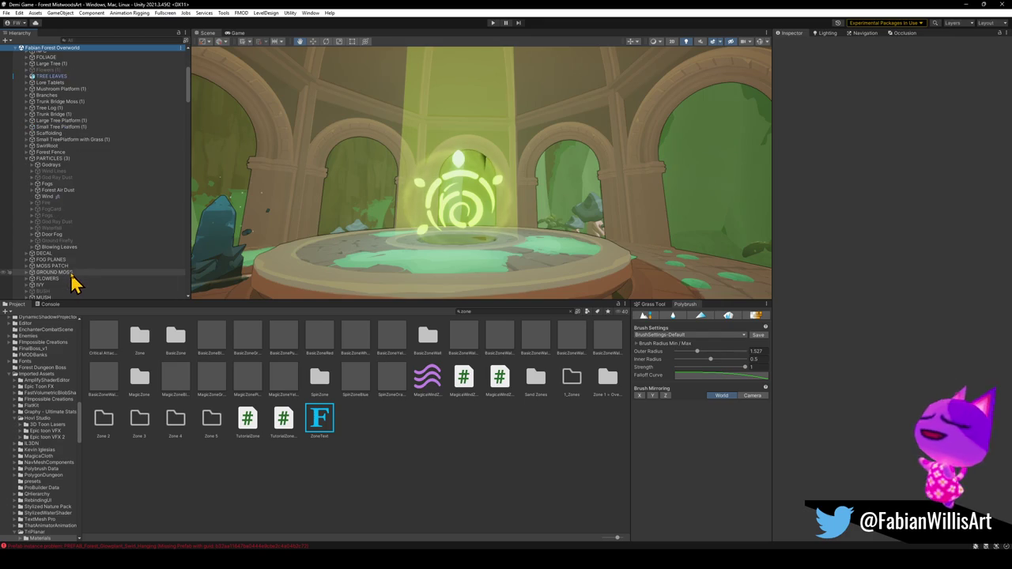
left_click(52, 192)
left_click(32, 191)
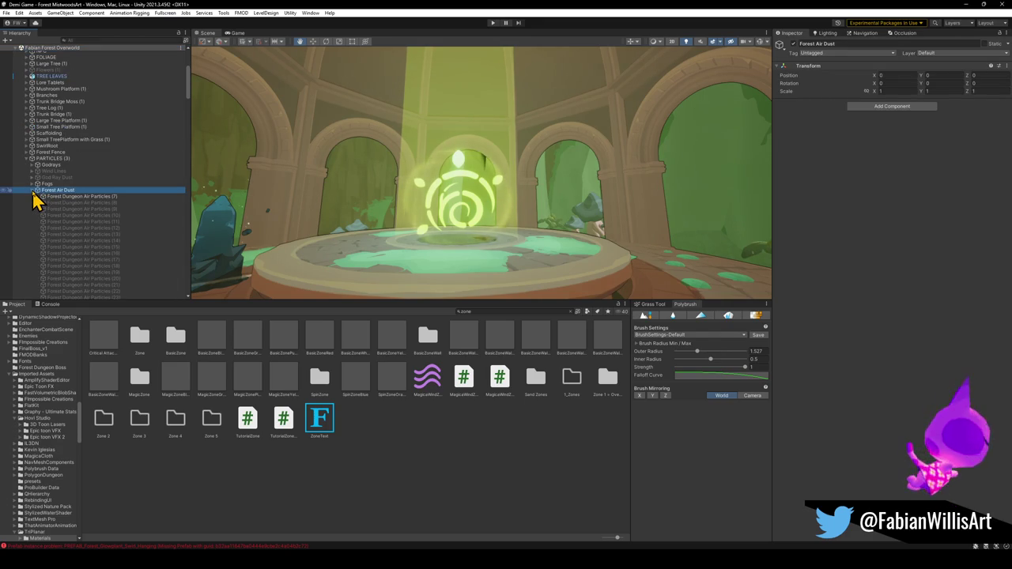
left_click(33, 192)
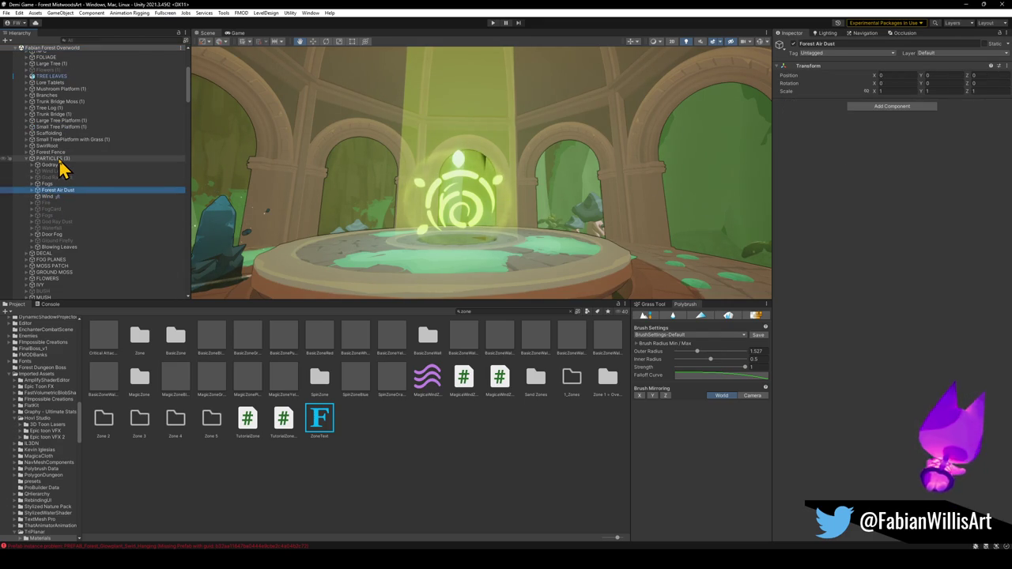
Collapse PARTICLES and move down the Hierarchy to the PARTICLES (3) group.
left_click(60, 159)
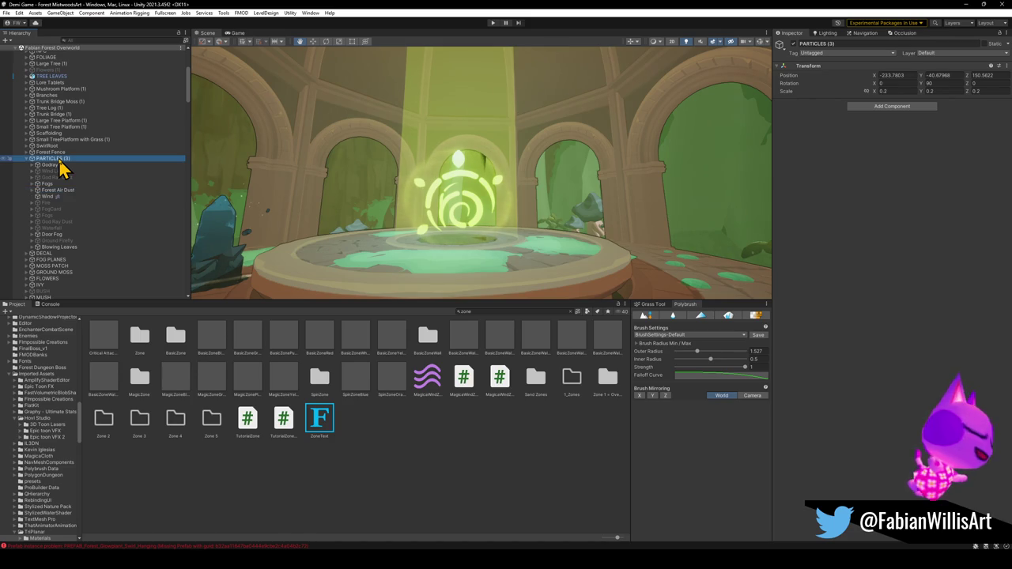
left_click(26, 159)
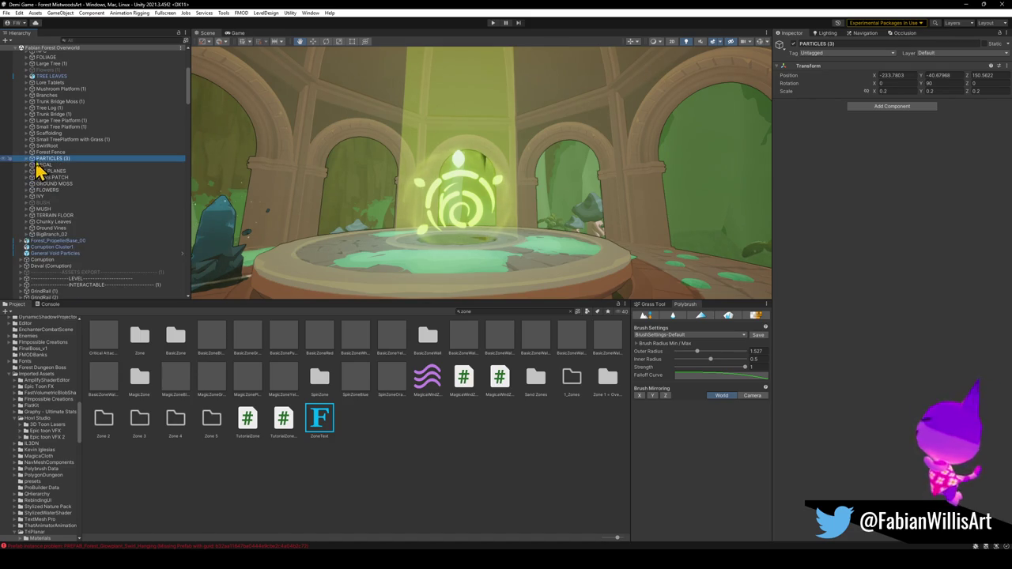
scroll(65, 213, "down", 5)
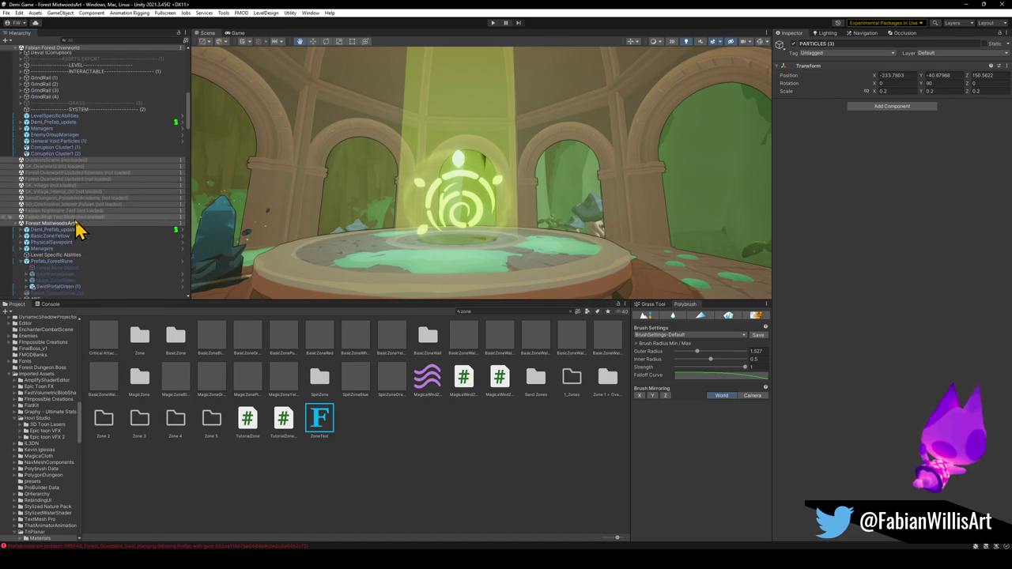
scroll(70, 197, "down", 1)
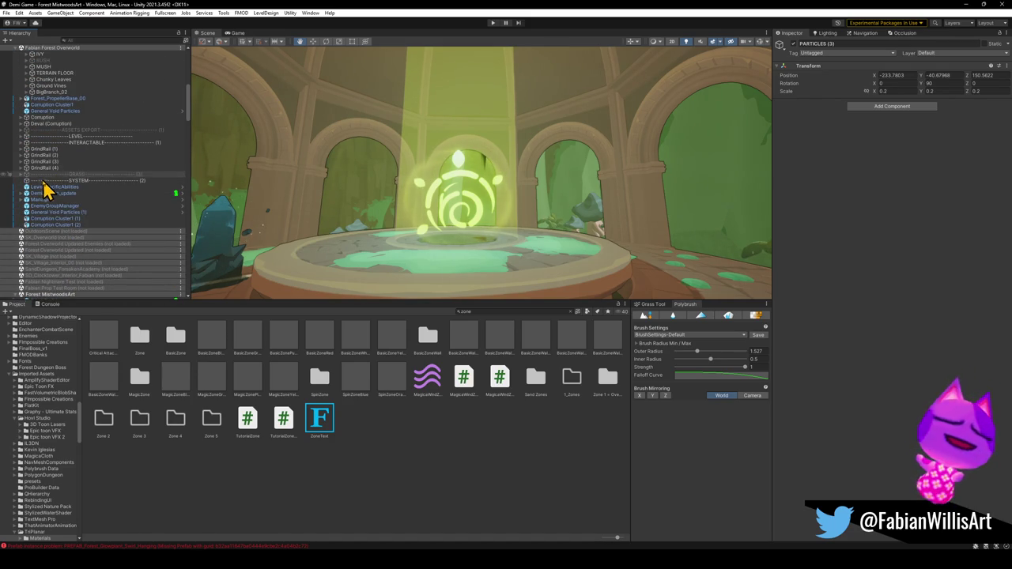
scroll(45, 192, "down", 5)
left_click(50, 182)
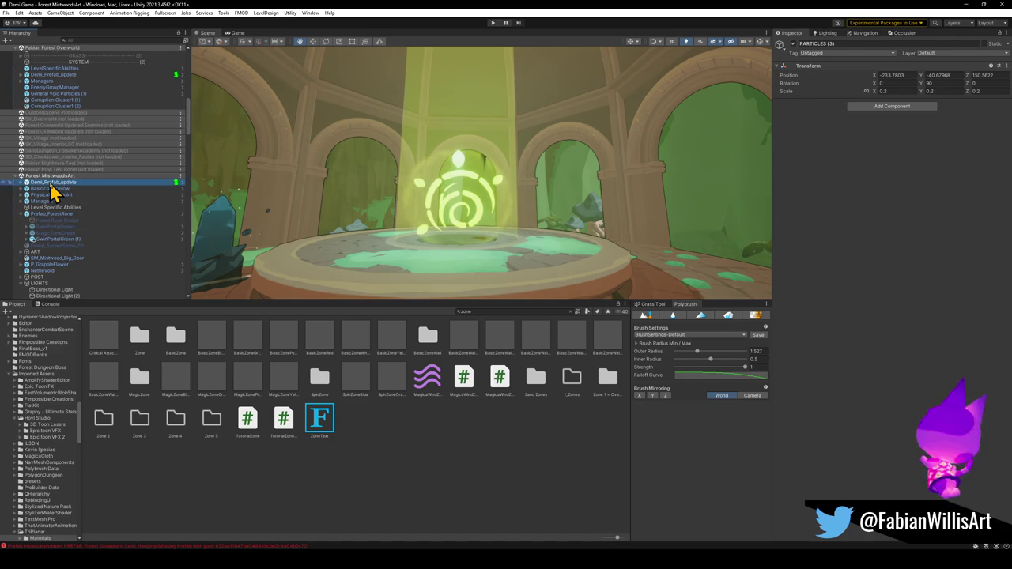
scroll(75, 204, "down", 5)
scroll(87, 207, "down", 5)
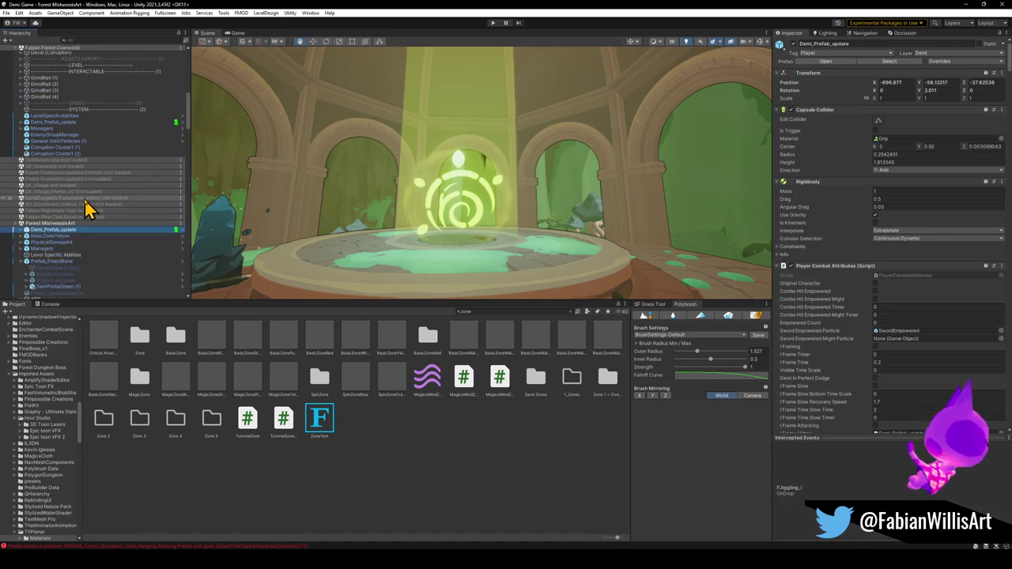
key("End")
Unload the Fabian Forest Overworld scene, leaving only the MistwoodsArt portal room.
scroll(163, 203, "up", 10)
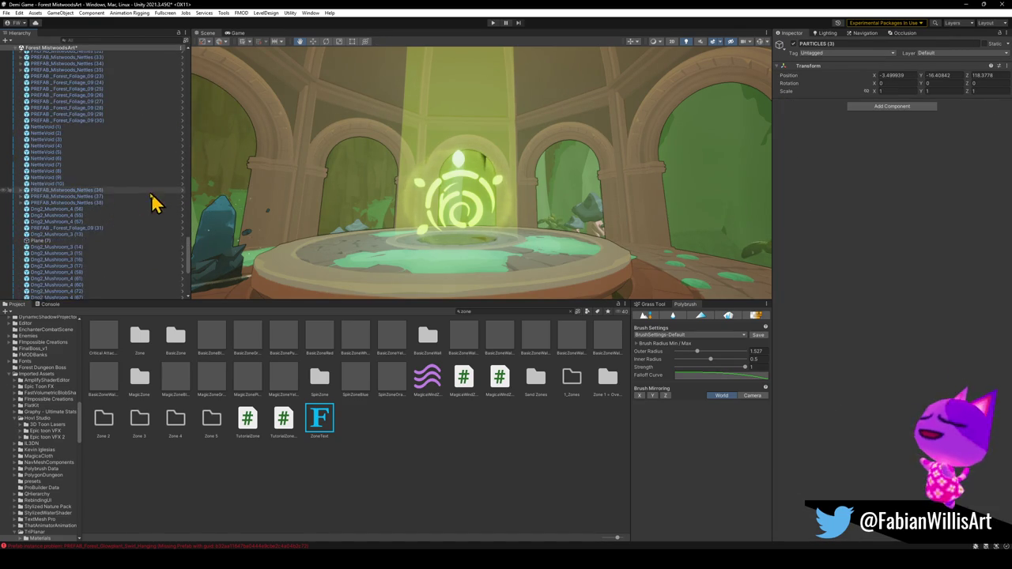
left_click_drag(190, 237, 190, 58)
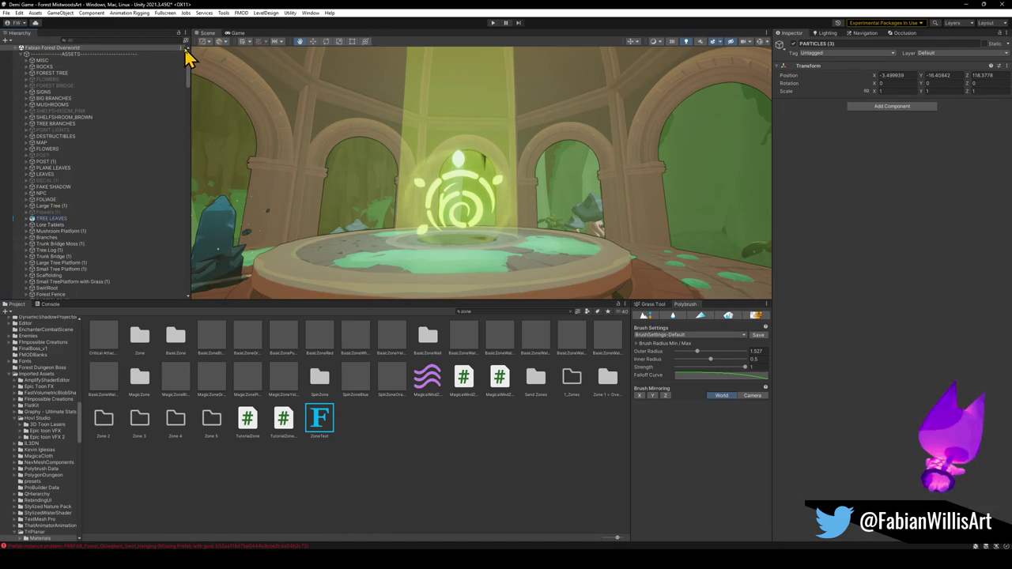
right_click(86, 57)
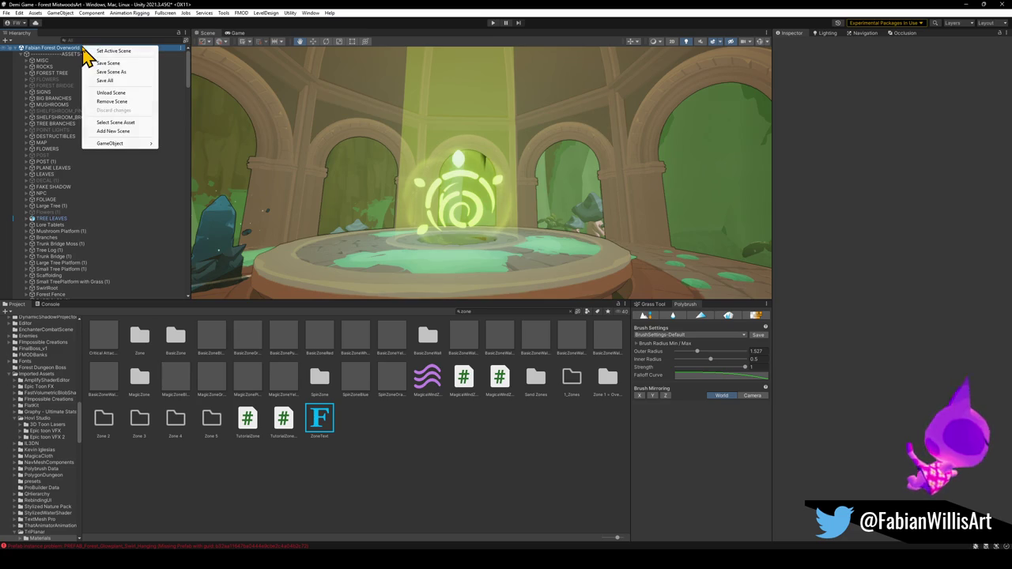
left_click(119, 96)
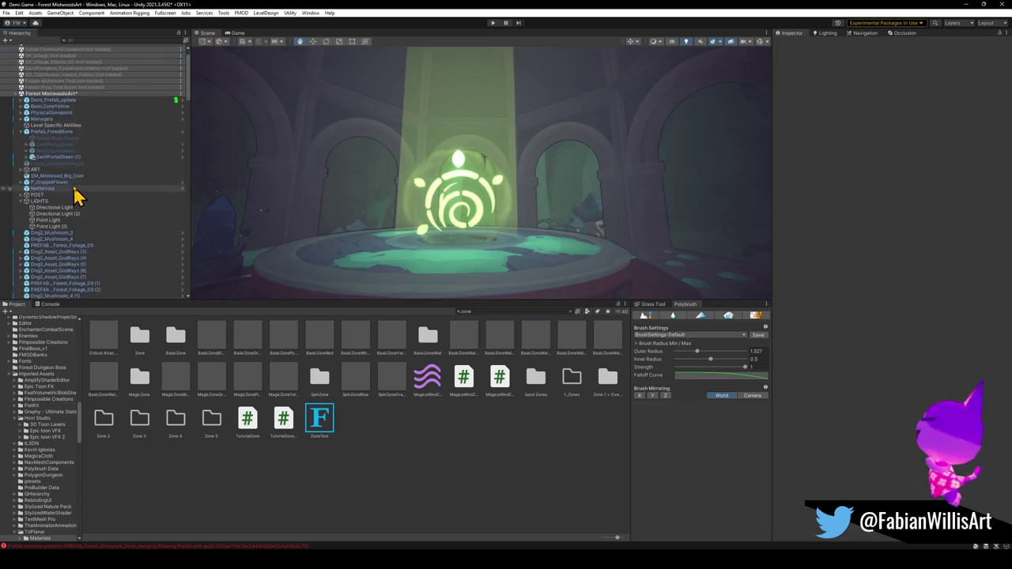
scroll(103, 207, "down", 15)
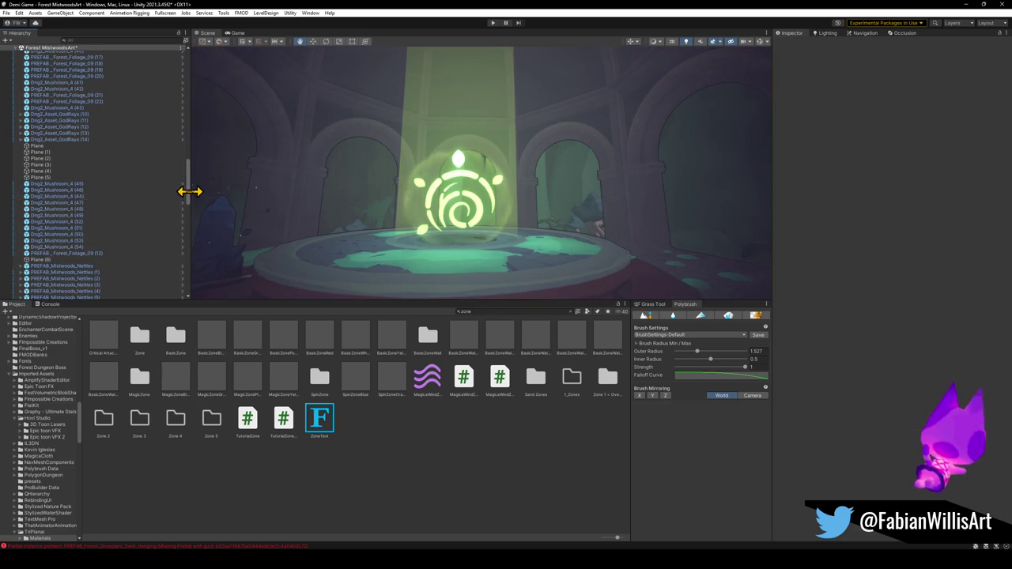
mouse_move(188, 204)
left_mouse_down()
mouse_move(181, 282)
mouse_move(169, 301)
left_mouse_up()
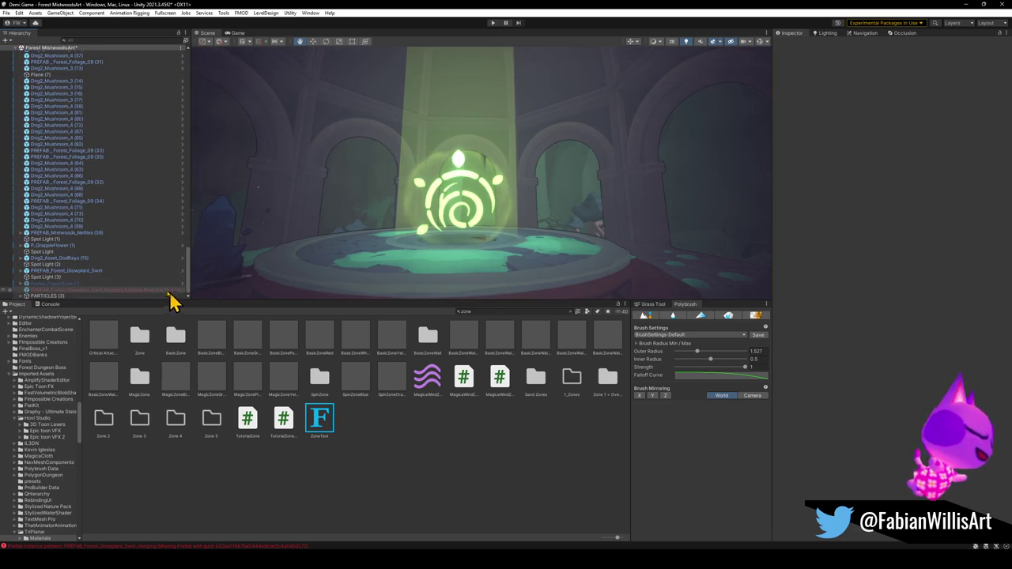
Select IL3DN_GodRays (2) under PARTICLES (3) > Godrays and move it toward the portal.
left_click(21, 296)
scroll(117, 285, "down", 5)
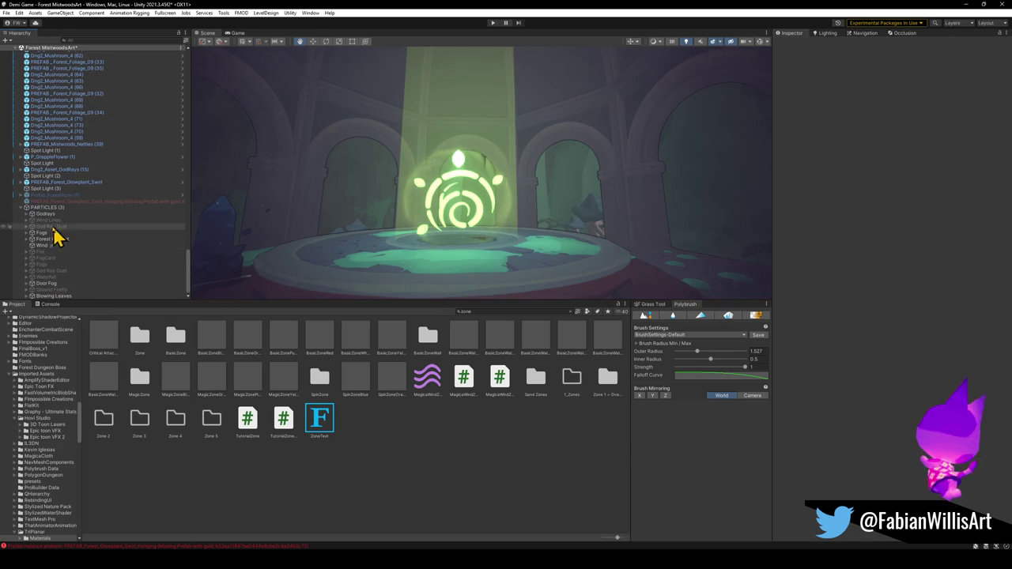
left_click(27, 214)
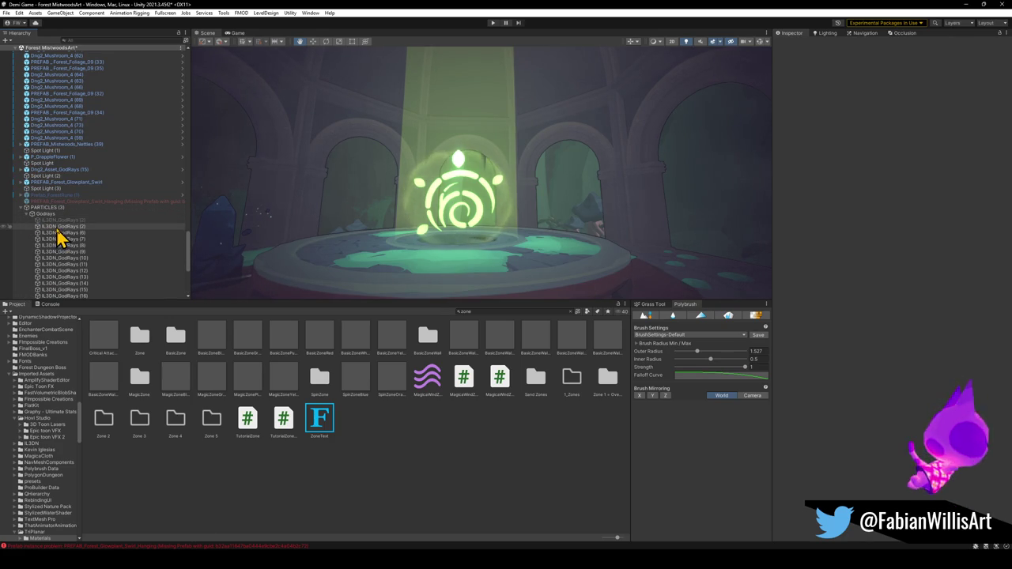
left_click(59, 227)
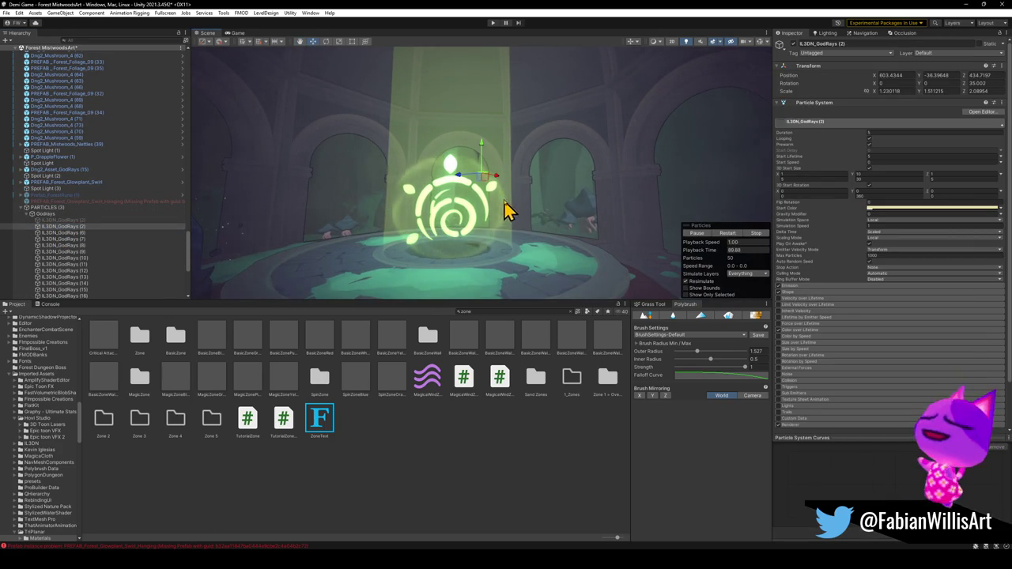
mouse_move(483, 179)
left_mouse_down()
mouse_move(549, 253)
mouse_move(543, 234)
mouse_move(471, 240)
mouse_move(463, 219)
mouse_move(485, 226)
left_mouse_up()
Shrink the god-ray to 0.487 X scale and rotate it to a steeper tilt.
key("r")
mouse_move(524, 261)
left_mouse_down()
mouse_move(499, 258)
mouse_move(519, 226)
mouse_move(506, 135)
mouse_move(517, 169)
mouse_move(519, 153)
mouse_move(384, 122)
mouse_move(382, 149)
mouse_move(453, 160)
mouse_move(248, 158)
left_mouse_up()
key("e")
mouse_move(350, 170)
left_mouse_down()
mouse_move(384, 185)
mouse_move(349, 174)
mouse_move(383, 172)
left_mouse_up()
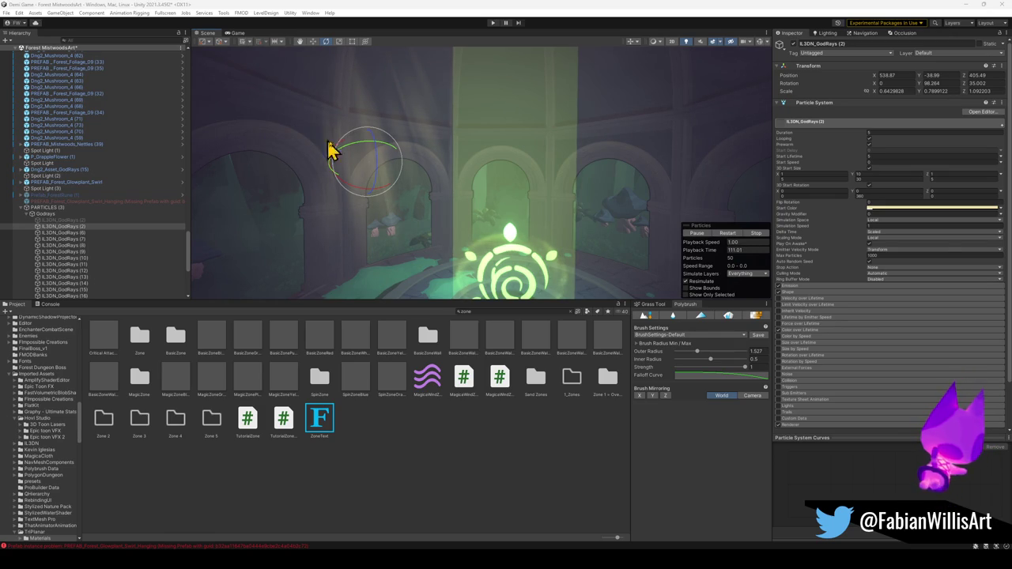
left_click_drag(364, 155, 235, 168)
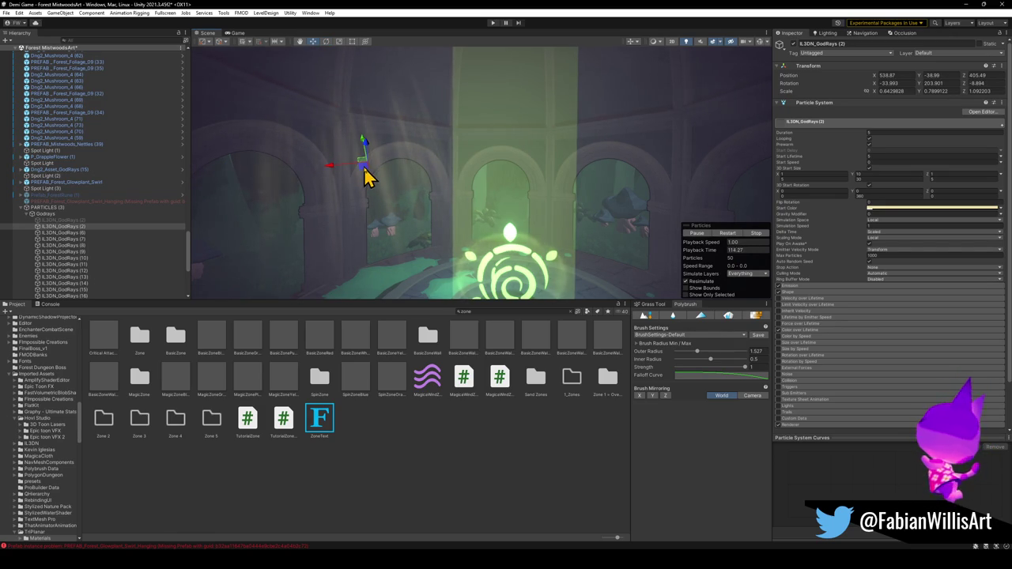
Shift the beam up and back at the left arch and duplicate it as IL3DN_GodRays (27).
mouse_move(366, 165)
left_mouse_down()
mouse_move(368, 226)
mouse_move(328, 249)
left_mouse_up()
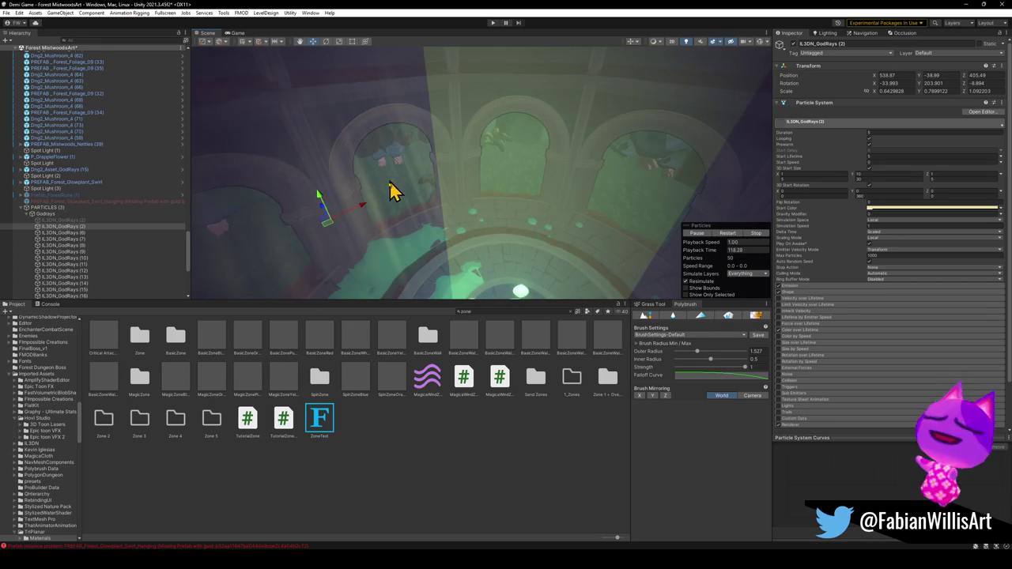
left_click_drag(326, 230, 396, 130)
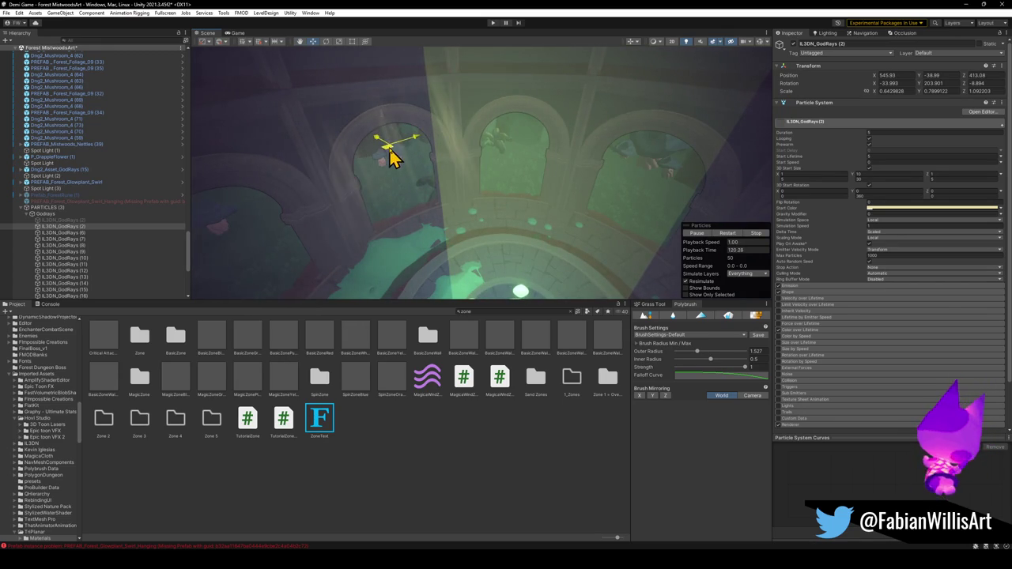
left_click_drag(388, 150, 408, 110)
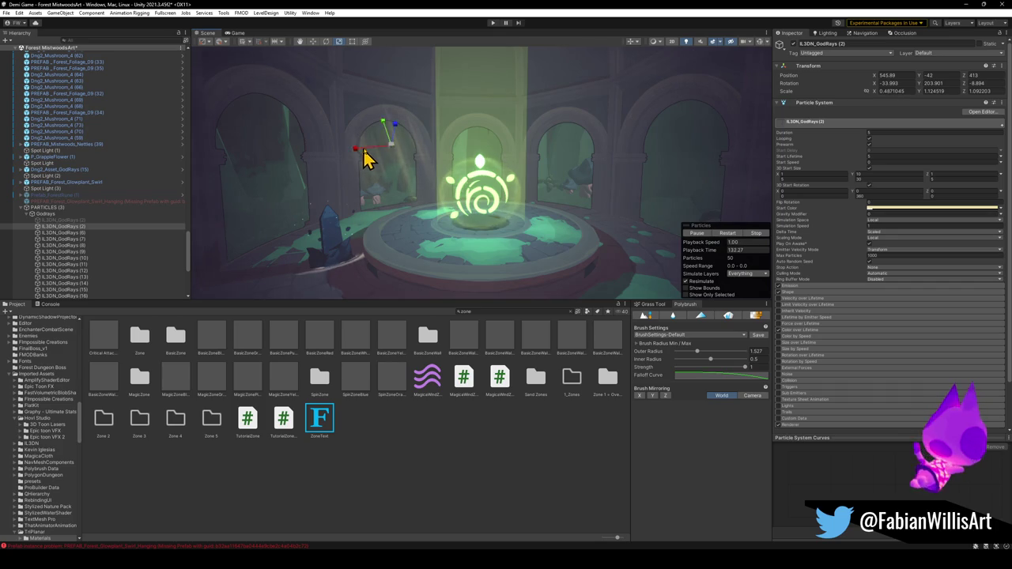
mouse_move(414, 149)
left_mouse_down()
mouse_move(411, 221)
mouse_move(399, 229)
mouse_move(397, 139)
mouse_move(395, 160)
mouse_move(350, 181)
mouse_move(349, 198)
left_mouse_up()
key("ctrl+d")
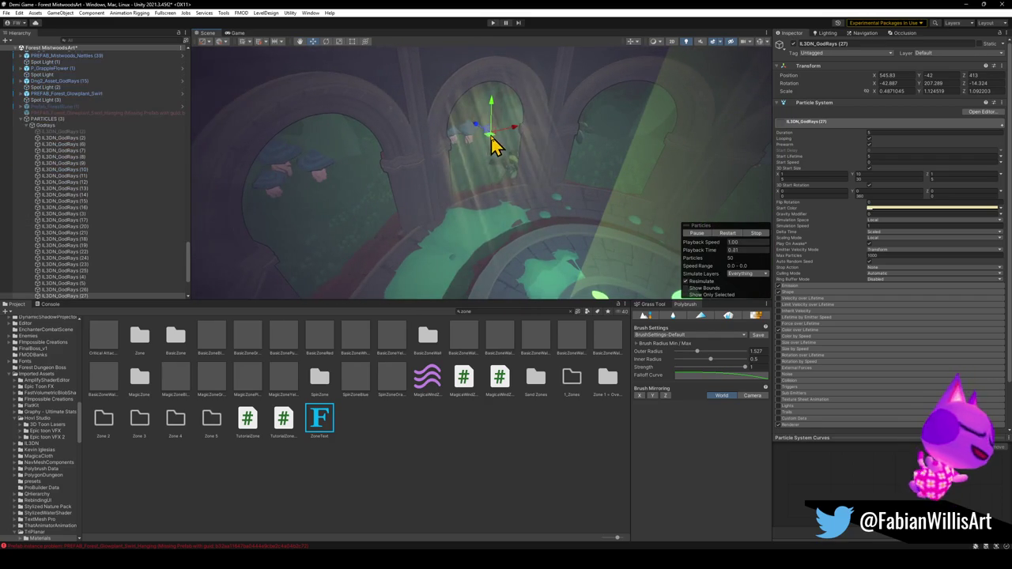
Place the god-ray copies, including IL3DN_GodRays (28), at the other arches.
left_click_drag(492, 143, 342, 186)
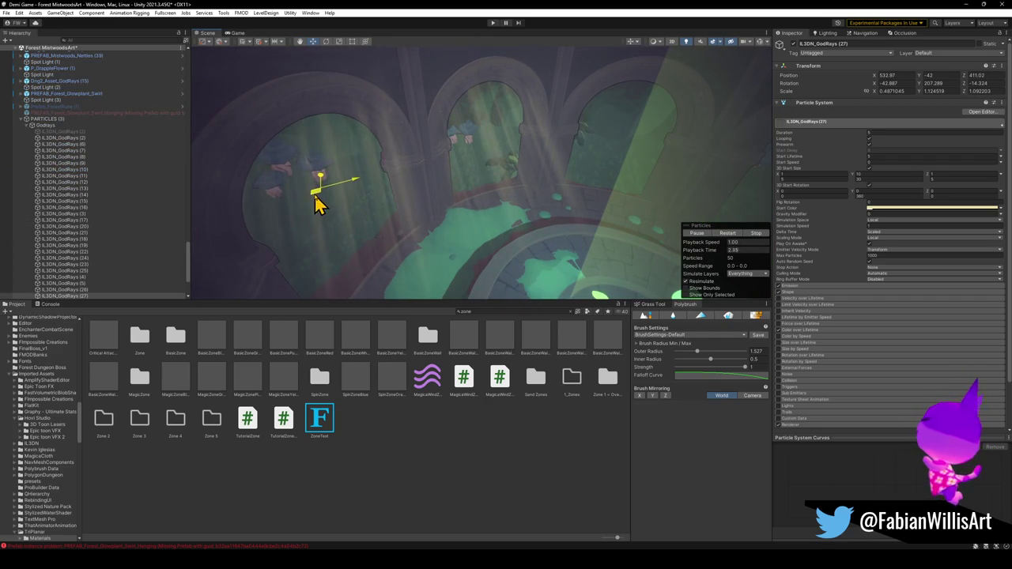
key("ctrl+d")
mouse_move(322, 177)
left_mouse_down()
mouse_move(685, 154)
mouse_move(655, 113)
mouse_move(638, 141)
mouse_move(666, 132)
mouse_move(616, 129)
mouse_move(605, 151)
mouse_move(498, 154)
mouse_move(532, 129)
mouse_move(514, 118)
mouse_move(517, 90)
mouse_move(476, 61)
mouse_move(514, 101)
mouse_move(529, 102)
mouse_move(540, 171)
mouse_move(445, 150)
left_mouse_up()
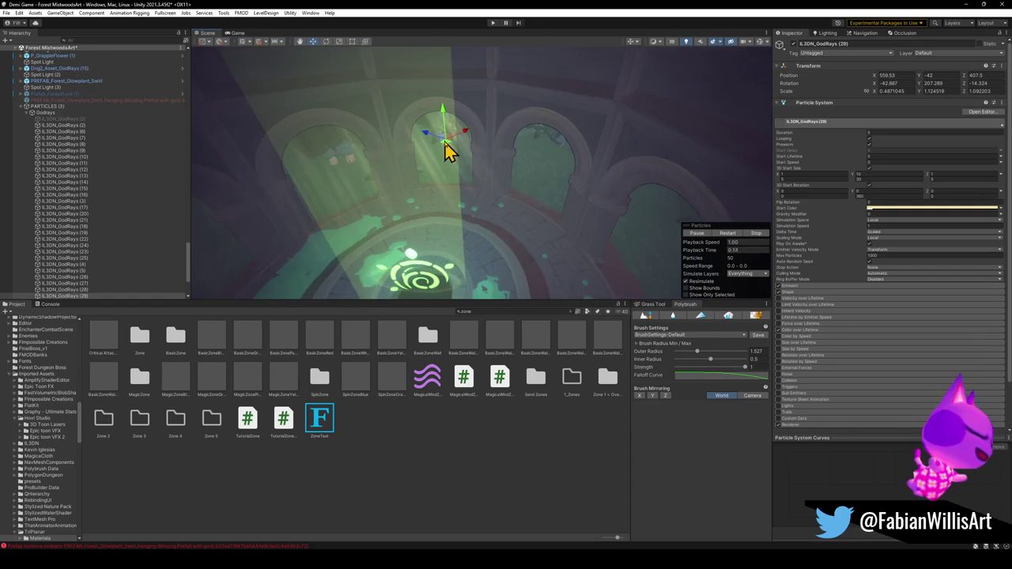
mouse_move(525, 166)
left_mouse_down()
mouse_move(569, 176)
mouse_move(587, 219)
mouse_move(625, 248)
mouse_move(693, 260)
mouse_move(662, 257)
mouse_move(639, 170)
mouse_move(653, 174)
mouse_move(645, 193)
mouse_move(555, 193)
mouse_move(545, 215)
mouse_move(583, 199)
left_mouse_up()
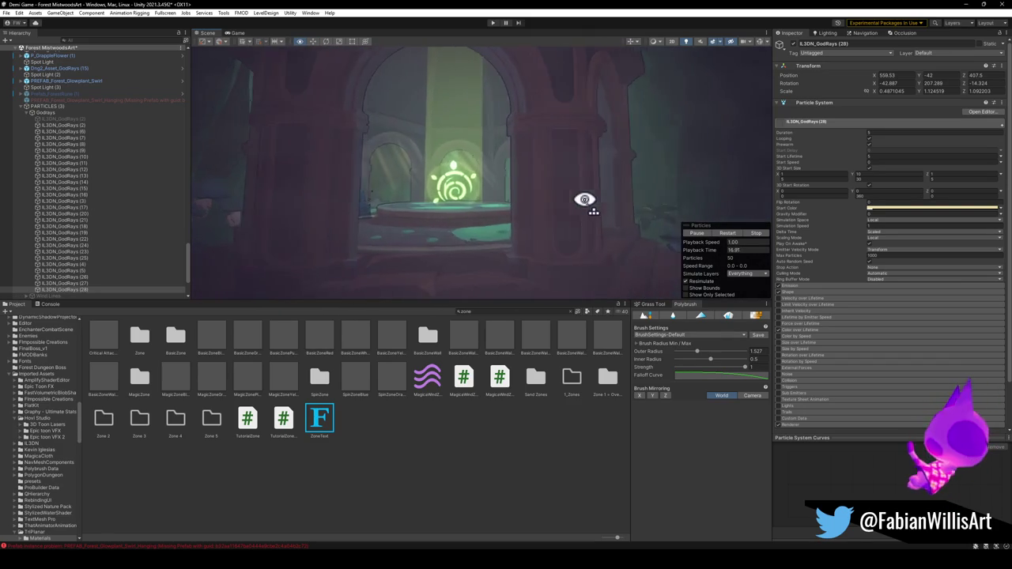
scroll(584, 199, "up", 5)
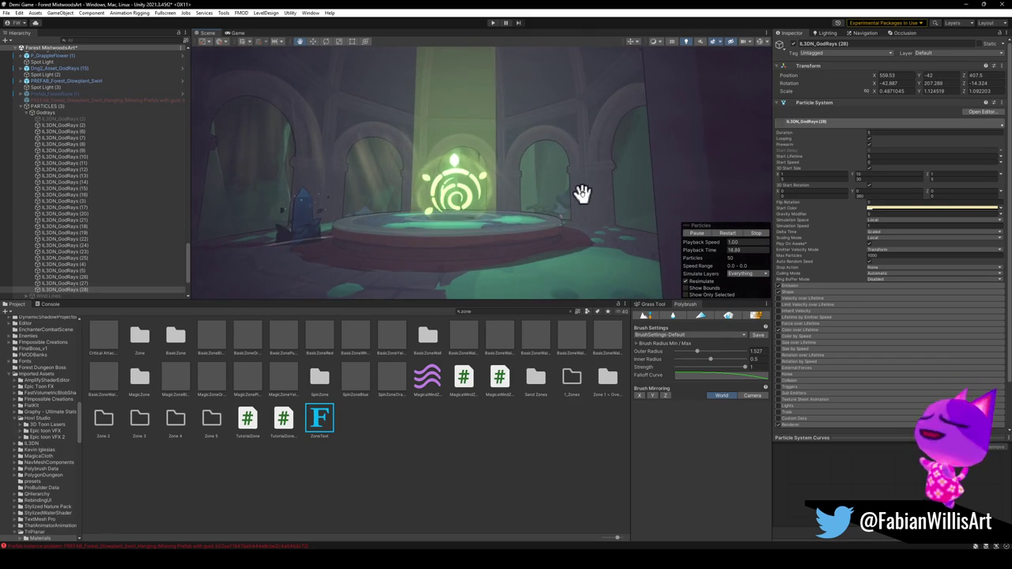
mouse_move(578, 192)
left_mouse_down()
mouse_move(551, 194)
mouse_move(569, 190)
left_mouse_up()
scroll(451, 163, "up", 5)
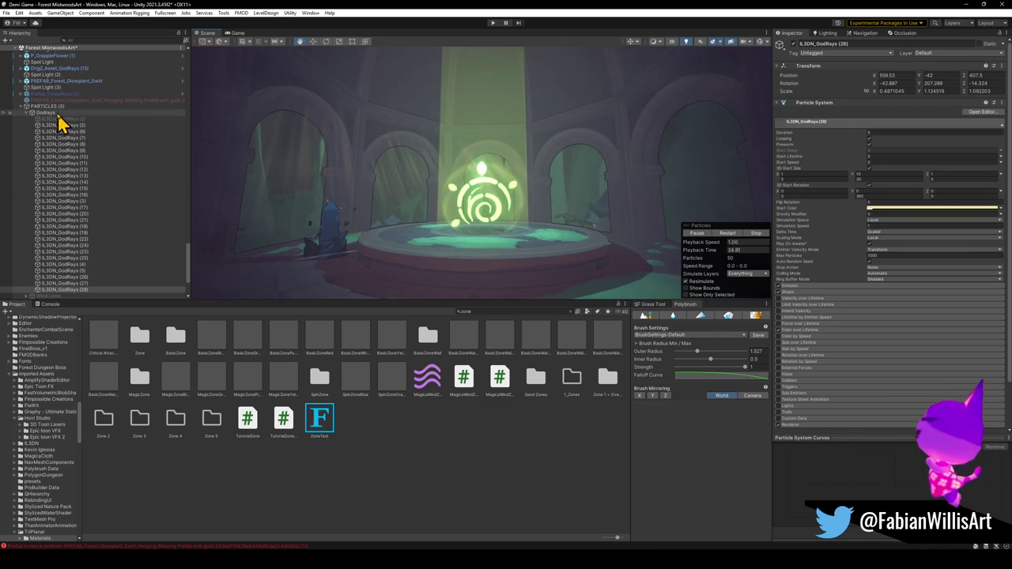
Switch off the whole Godrays group and expand the Fogs group.
left_click(49, 112)
left_click(794, 43)
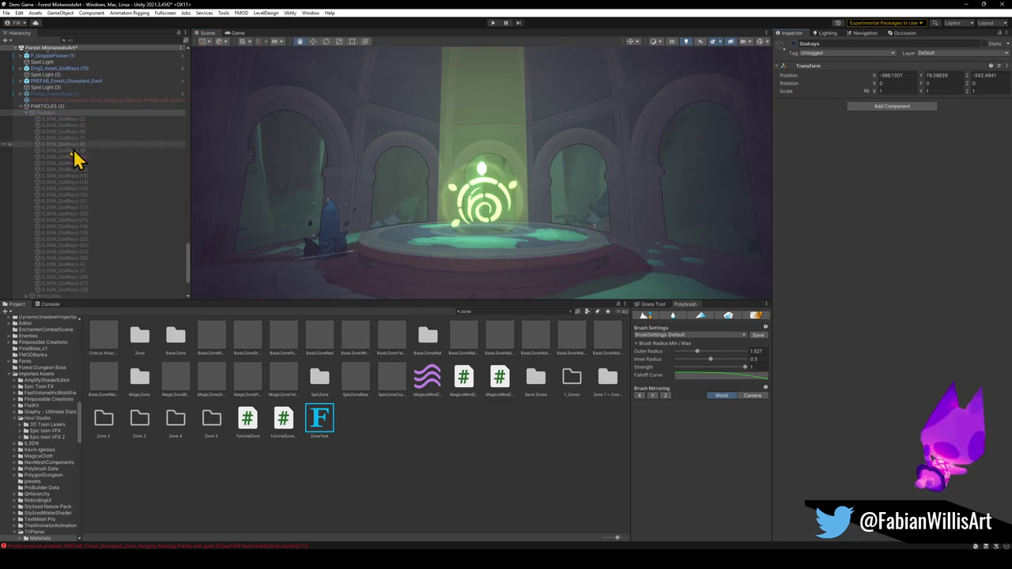
left_click(28, 113)
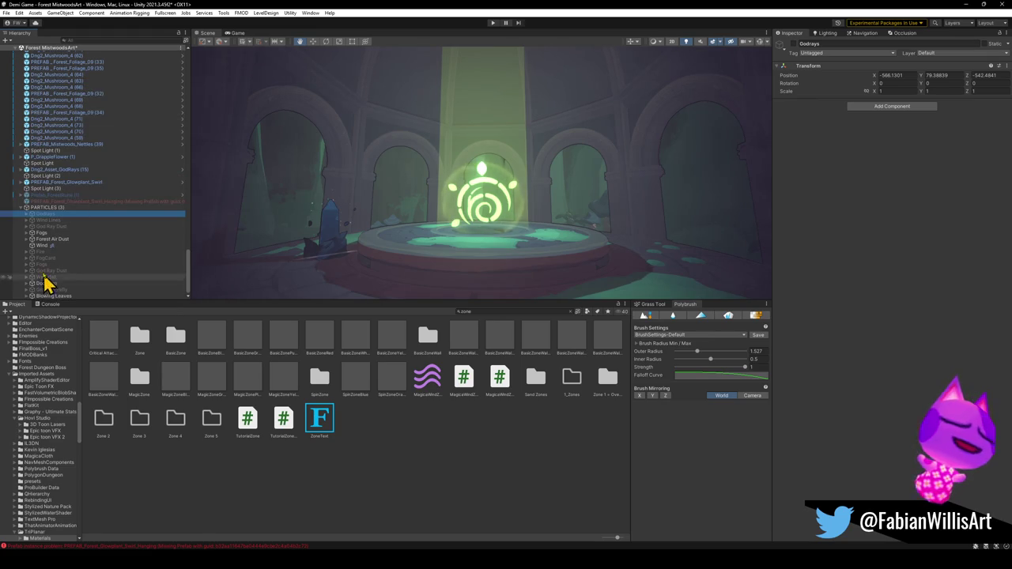
left_click(28, 234)
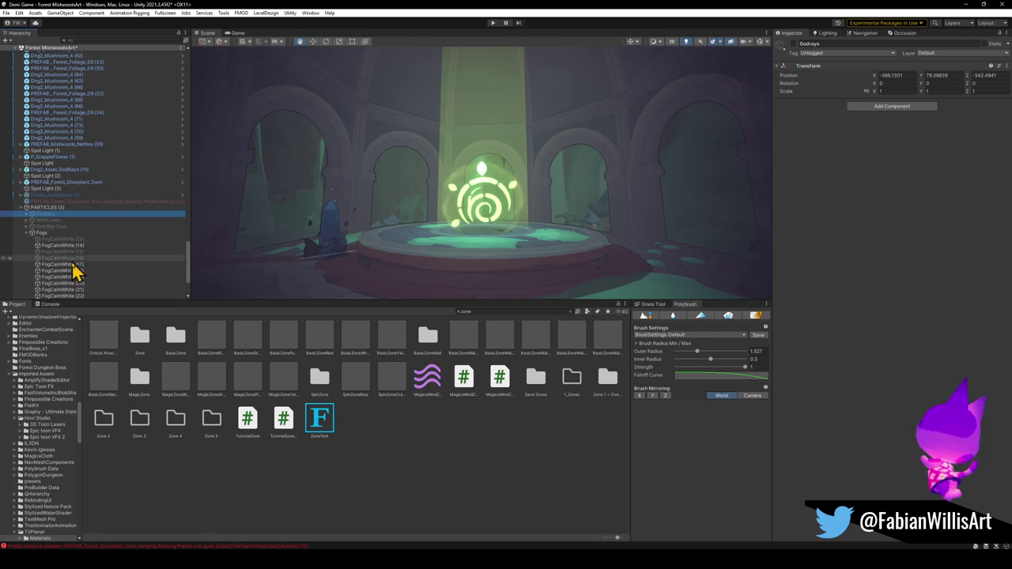
Select FogCalmWhite (18) and move the fog effect lower in the room.
left_click(95, 271)
mouse_move(480, 178)
left_mouse_down()
mouse_move(461, 239)
mouse_move(440, 253)
mouse_move(456, 264)
mouse_move(452, 246)
left_mouse_up()
key("r")
left_click(32, 232)
Bring Forest Dungeon Air Particles (7) to the rune at 28.51, 29.19, -107.27 and reselect it.
left_click(27, 239)
left_click(64, 245)
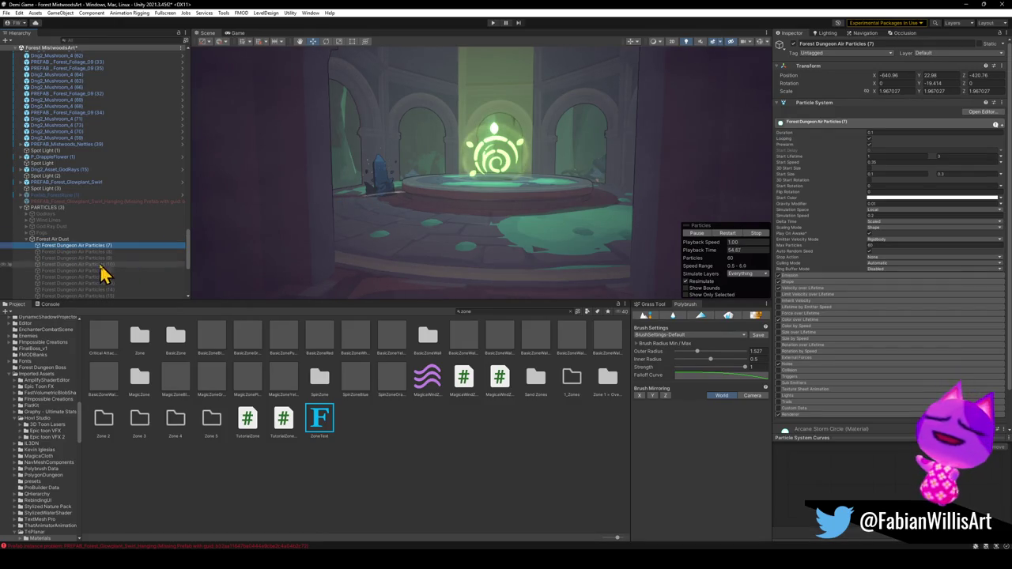
key("ctrl+alt+f")
key("grave")
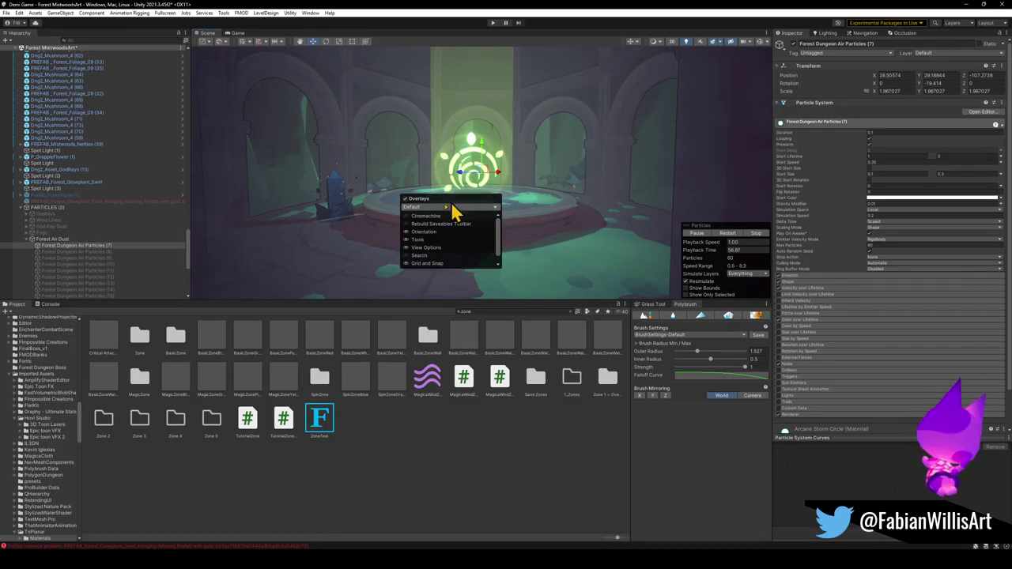
left_click(445, 200)
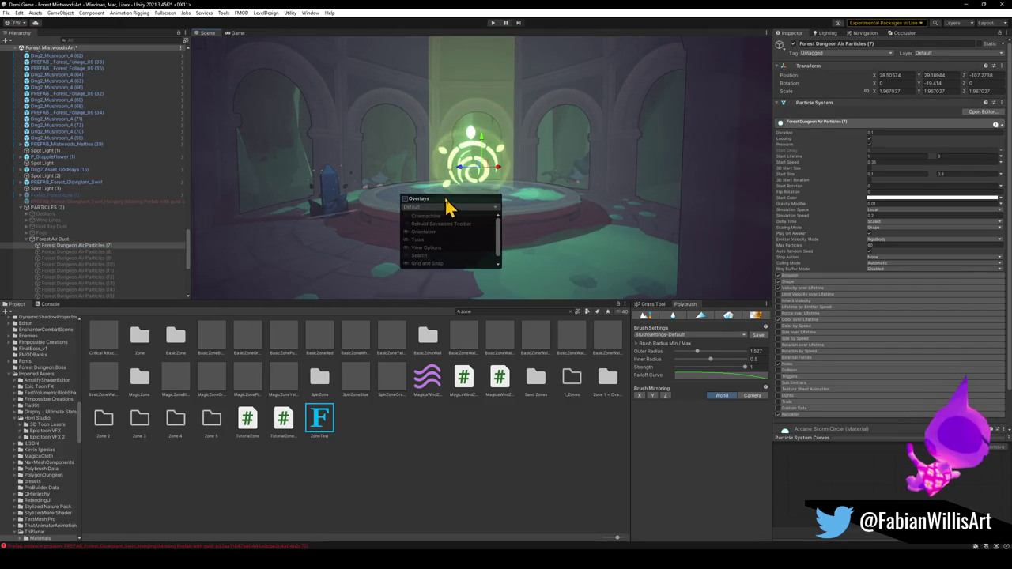
left_click(406, 199)
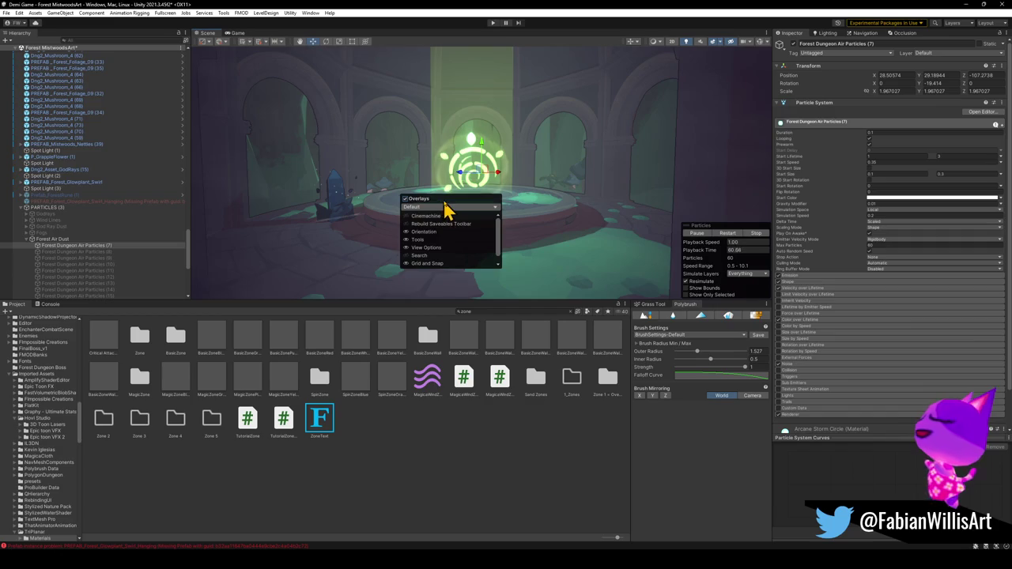
left_click(510, 263)
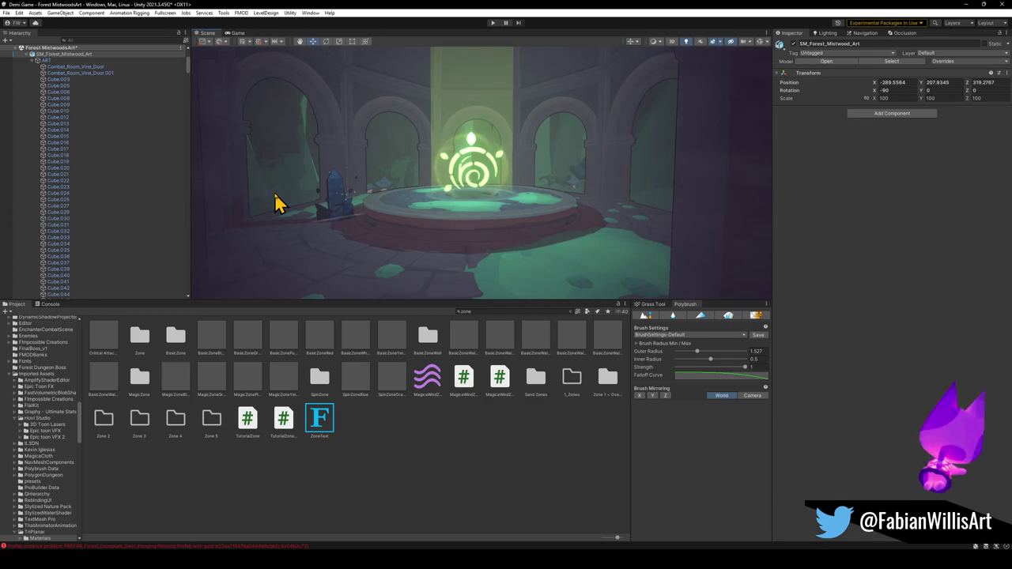
left_click(26, 55)
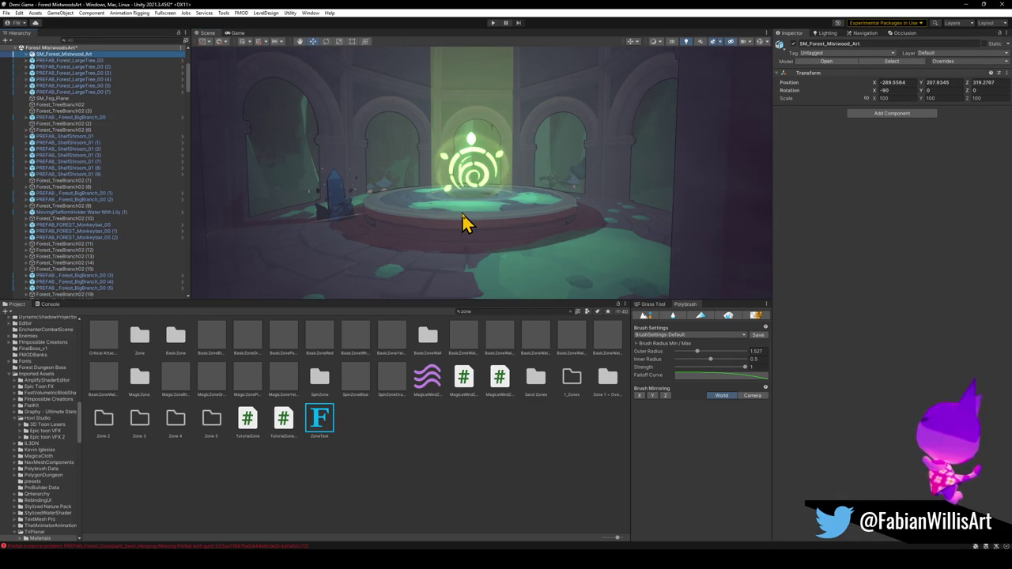
left_click(465, 224)
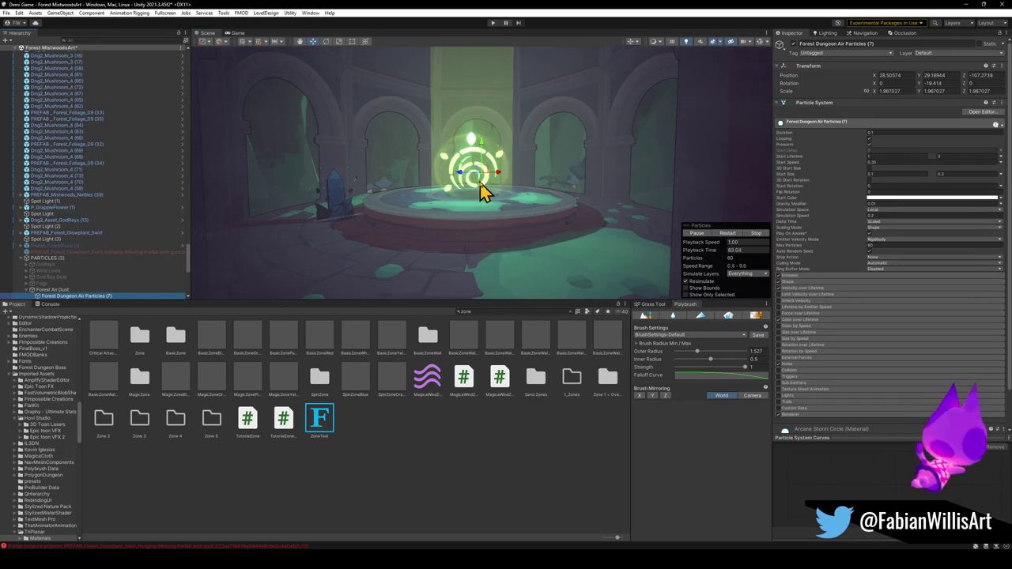
Lift the Forest Dungeon Air Particles (7) emitter above the fountain to about -18.73, 43.17, -144.08.
mouse_move(484, 183)
left_mouse_down()
mouse_move(454, 224)
mouse_move(449, 205)
mouse_move(463, 207)
mouse_move(427, 213)
left_mouse_up()
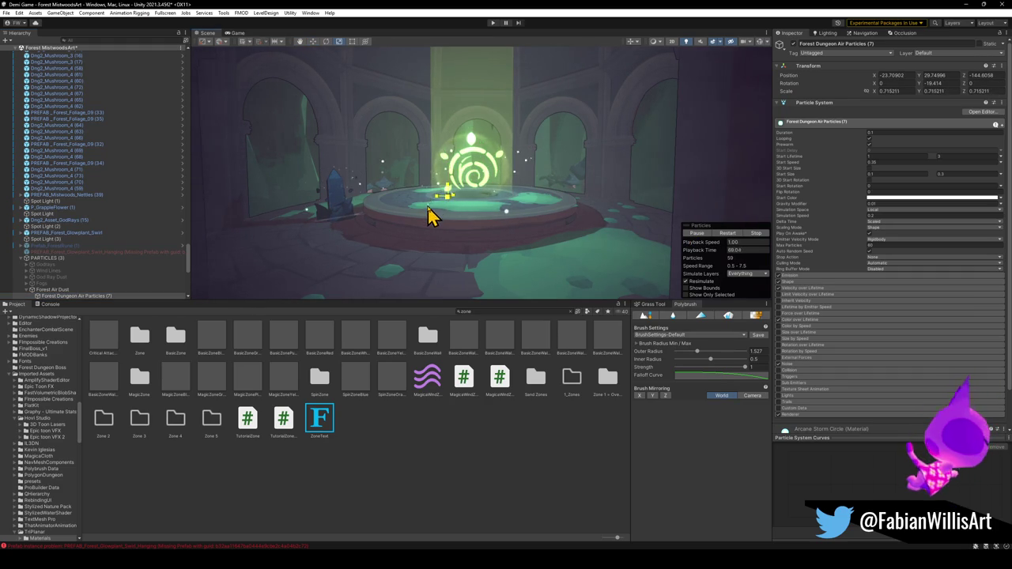
key("w")
scroll(446, 220, "down", 2)
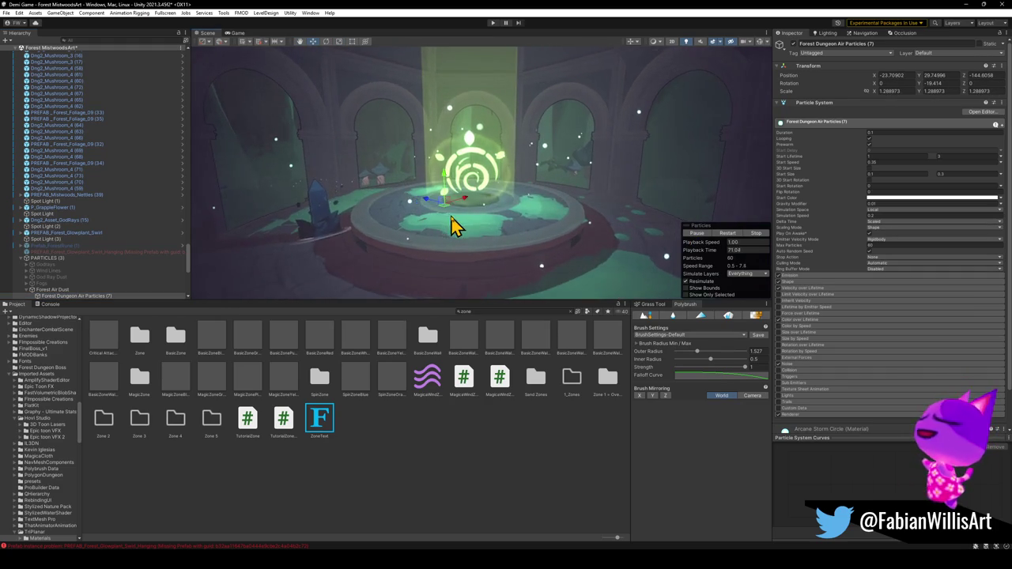
mouse_move(443, 217)
left_mouse_down()
mouse_move(481, 219)
mouse_move(462, 215)
left_mouse_up()
scroll(463, 217, "down", 5)
mouse_move(478, 193)
left_mouse_down()
mouse_move(481, 206)
mouse_move(448, 197)
mouse_move(463, 219)
mouse_move(447, 226)
mouse_move(464, 230)
mouse_move(463, 255)
mouse_move(493, 226)
mouse_move(486, 232)
mouse_move(490, 210)
mouse_move(460, 158)
mouse_move(466, 169)
left_mouse_up()
scroll(487, 229, "down", 5)
mouse_move(468, 124)
left_mouse_down()
mouse_move(542, 152)
mouse_move(510, 197)
left_mouse_up()
key("r")
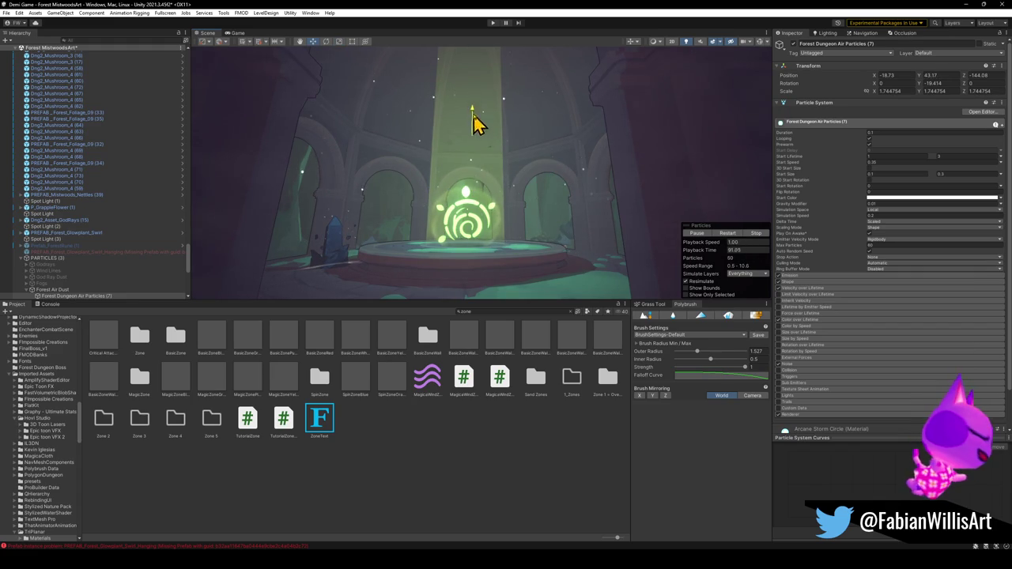
Lower the dust emitter to Y 41.19 and scale it to 1.548354, keeping motes around the rune.
mouse_move(474, 135)
left_mouse_down()
mouse_move(526, 162)
mouse_move(527, 185)
left_mouse_up()
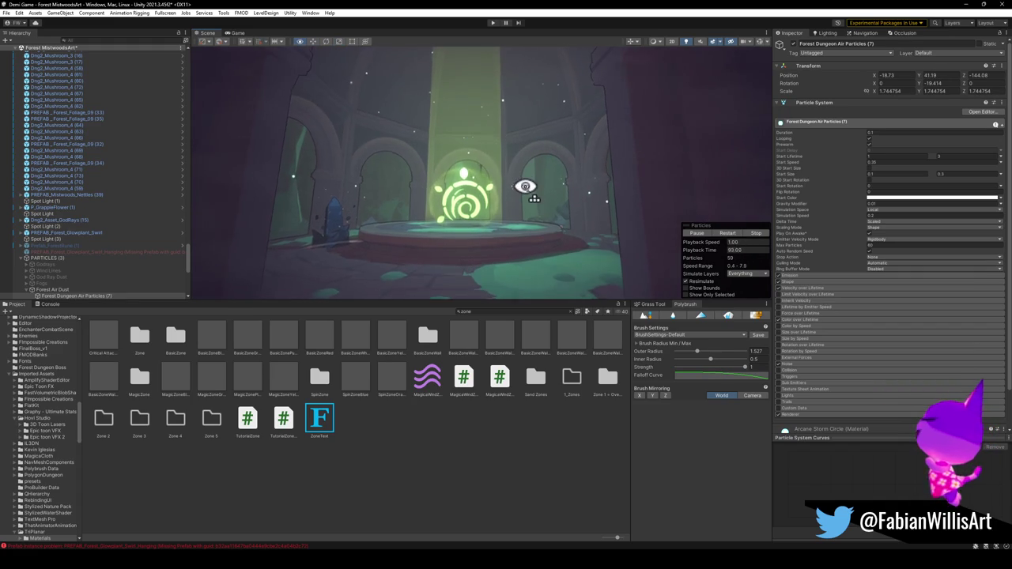
scroll(526, 185, "down", 5)
key("f")
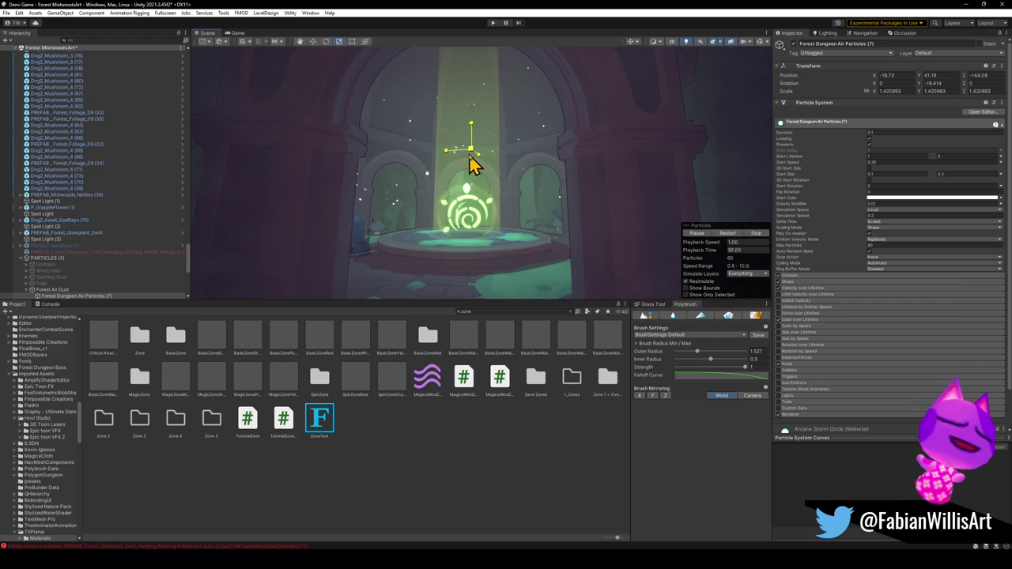
mouse_move(501, 169)
left_mouse_down()
mouse_move(502, 158)
mouse_move(524, 197)
mouse_move(474, 195)
left_mouse_up()
scroll(524, 197, "down", 3)
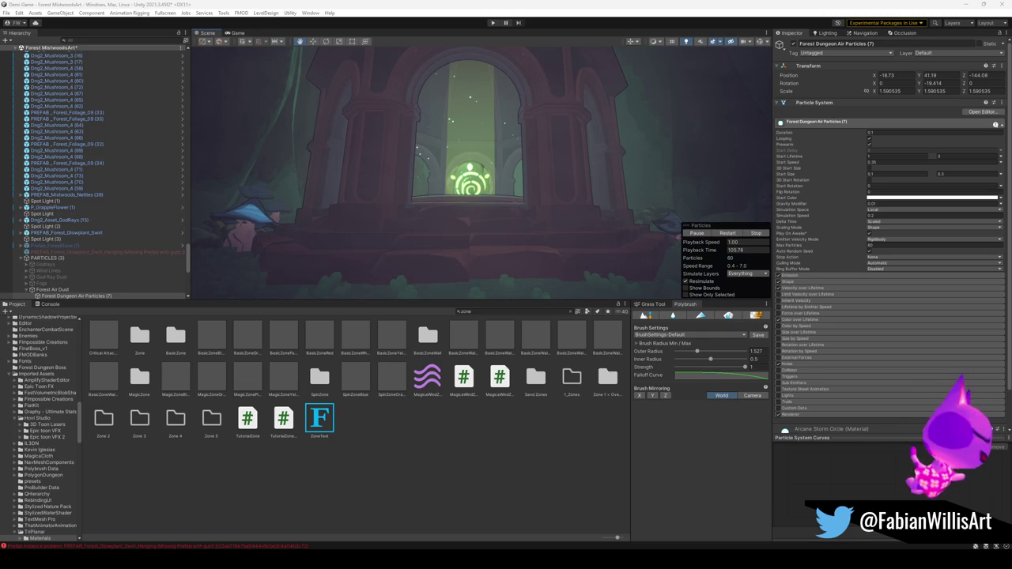
scroll(463, 235, "up", 5)
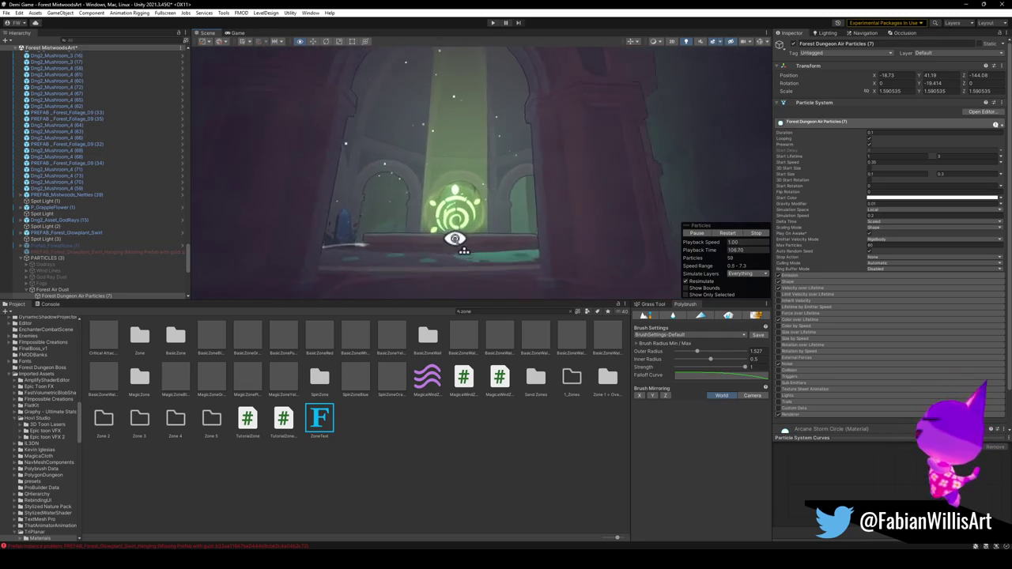
scroll(455, 239, "up", 2)
left_click_drag(567, 238, 559, 247)
mouse_move(526, 205)
left_mouse_down()
mouse_move(536, 224)
mouse_move(537, 188)
mouse_move(532, 208)
left_mouse_up()
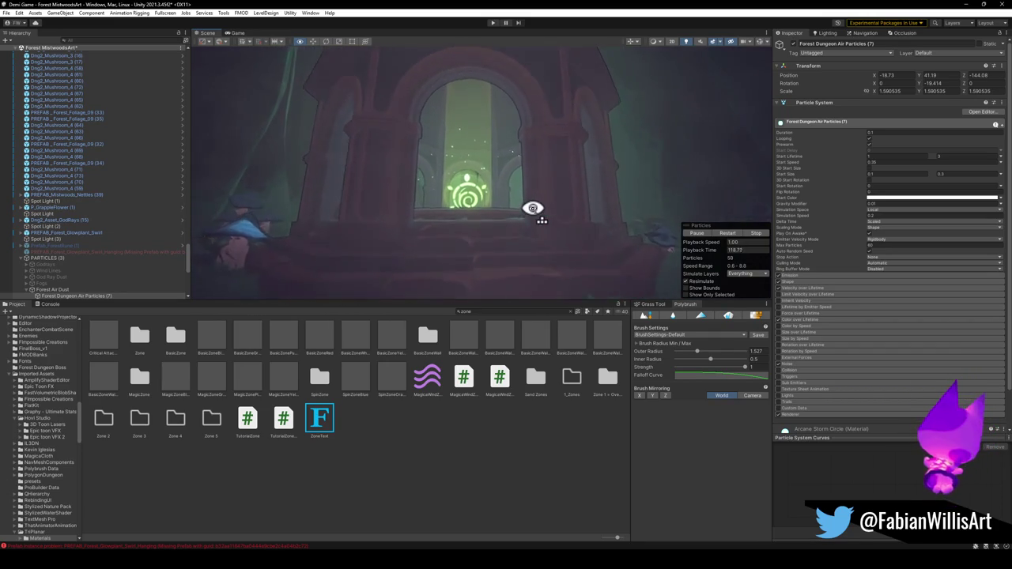
key("f")
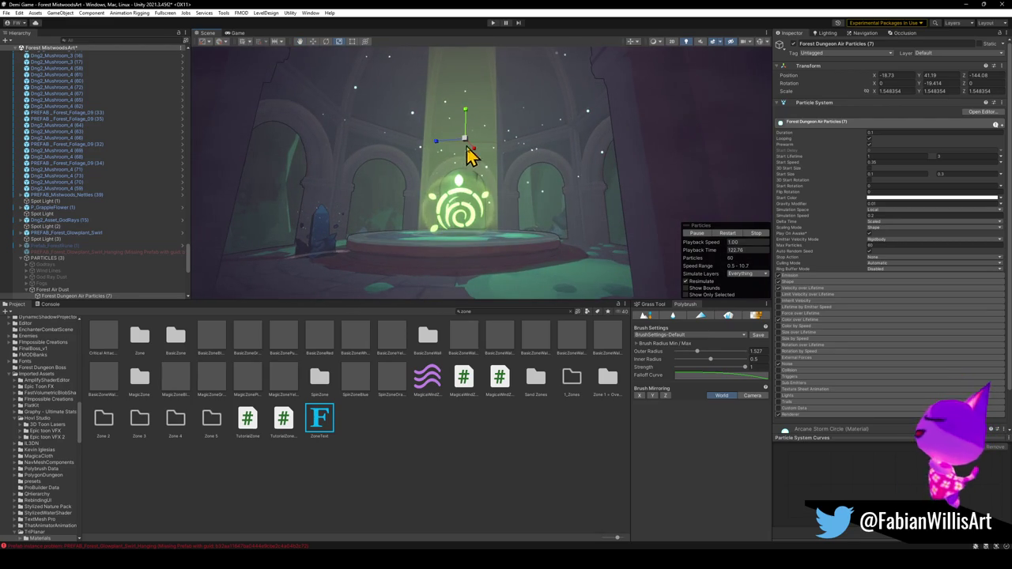
left_click_drag(519, 195, 504, 173)
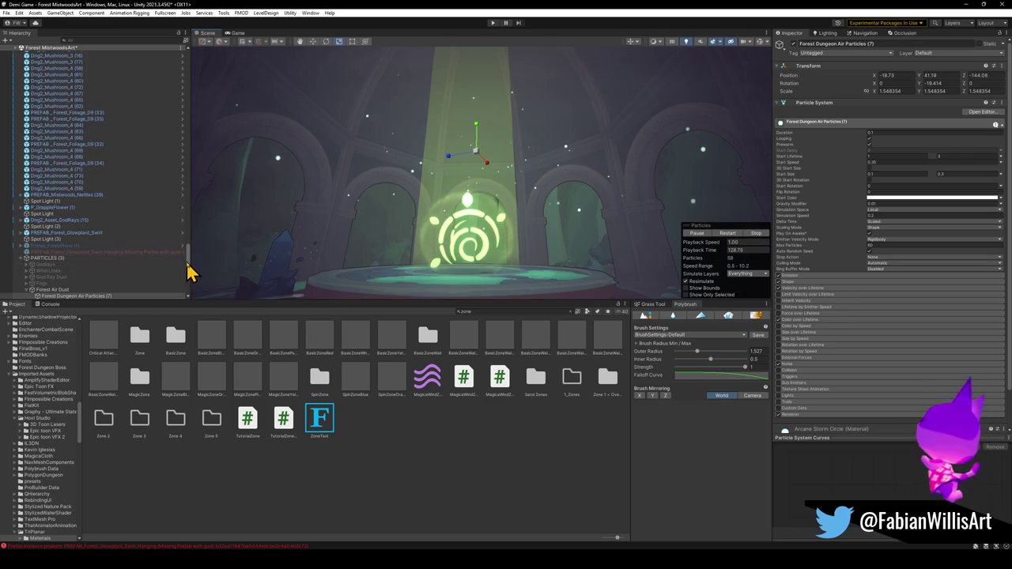
scroll(190, 271, "down", 4)
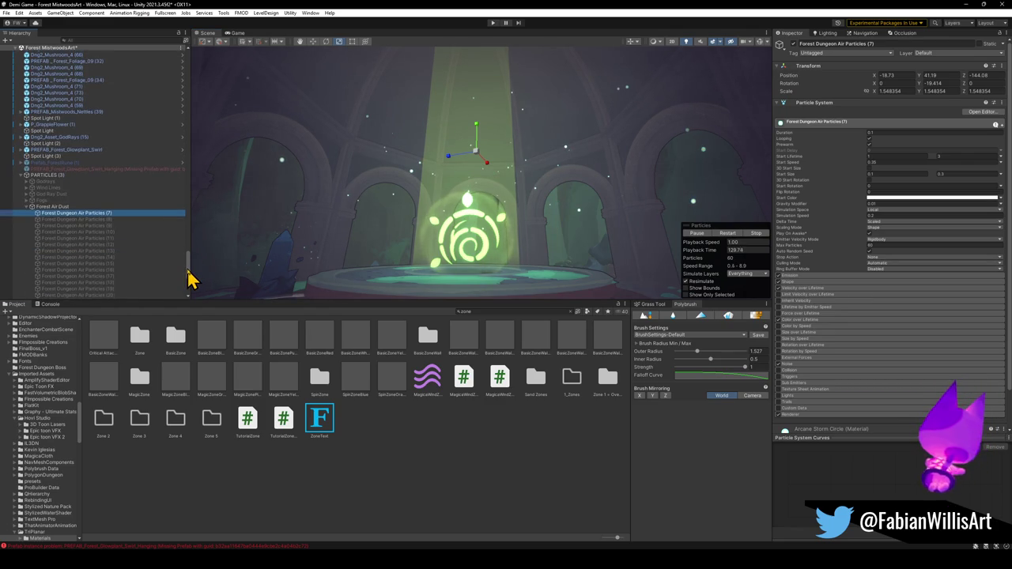
Collapse the Forest Air Dust group, return to the top of the Hierarchy, and select BasicZoneYellow.
left_click(27, 202)
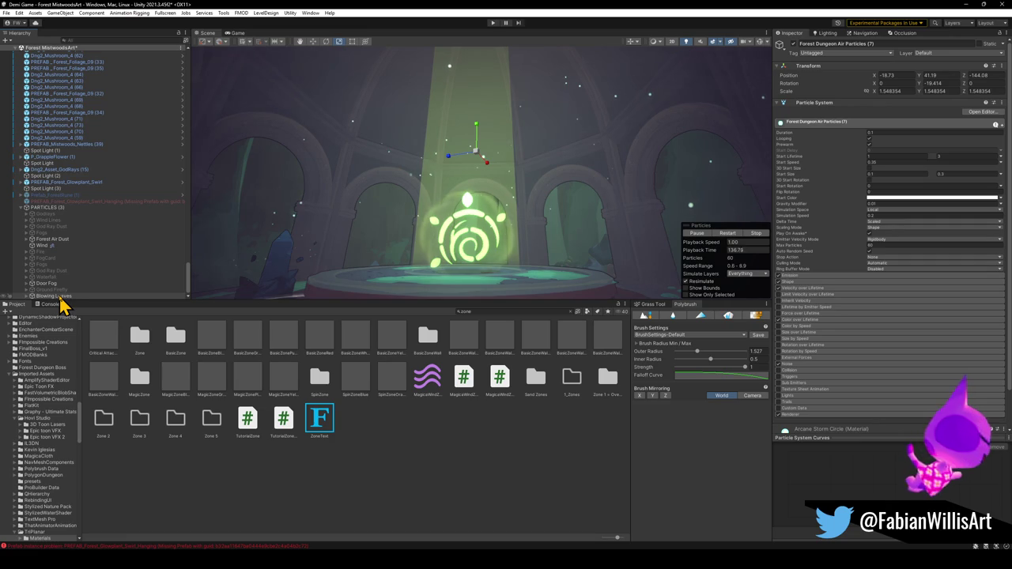
scroll(188, 286, "up", 3)
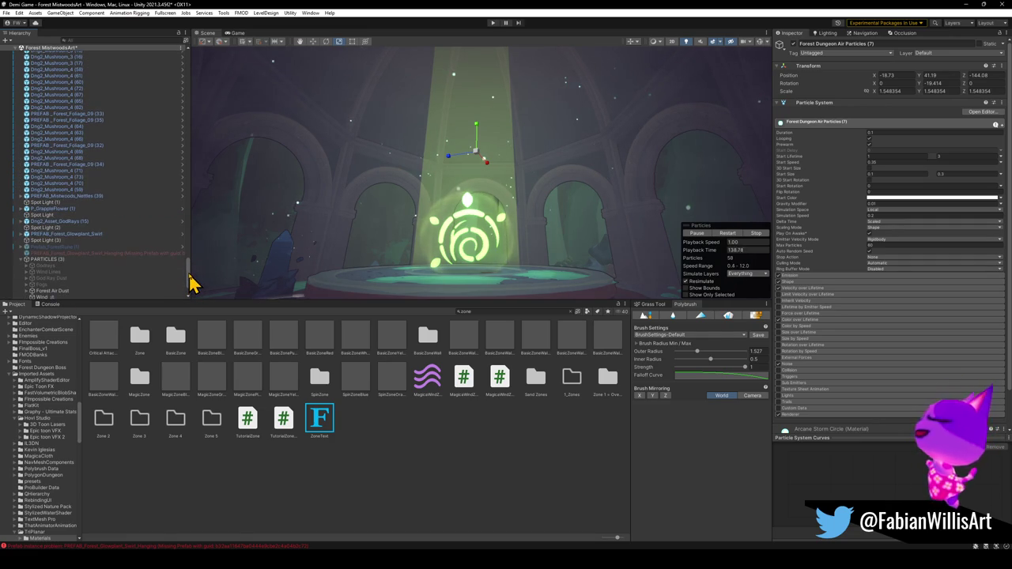
left_click_drag(192, 283, 188, 63)
left_click(49, 131)
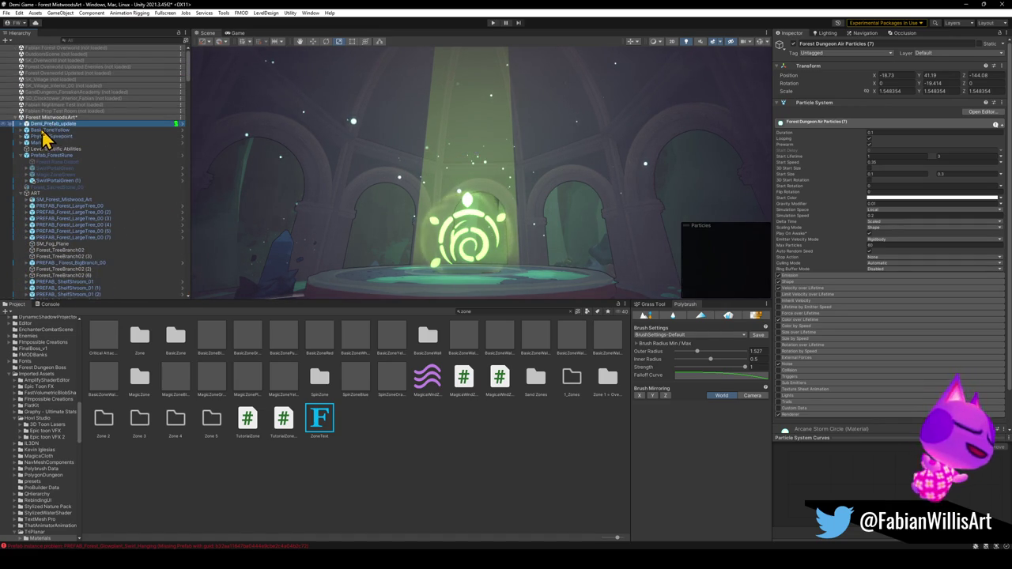
Toggle the BasicZoneYellow beam off and back on to compare, then select PhysicalSavepoint.
left_click(795, 45)
left_click(795, 45)
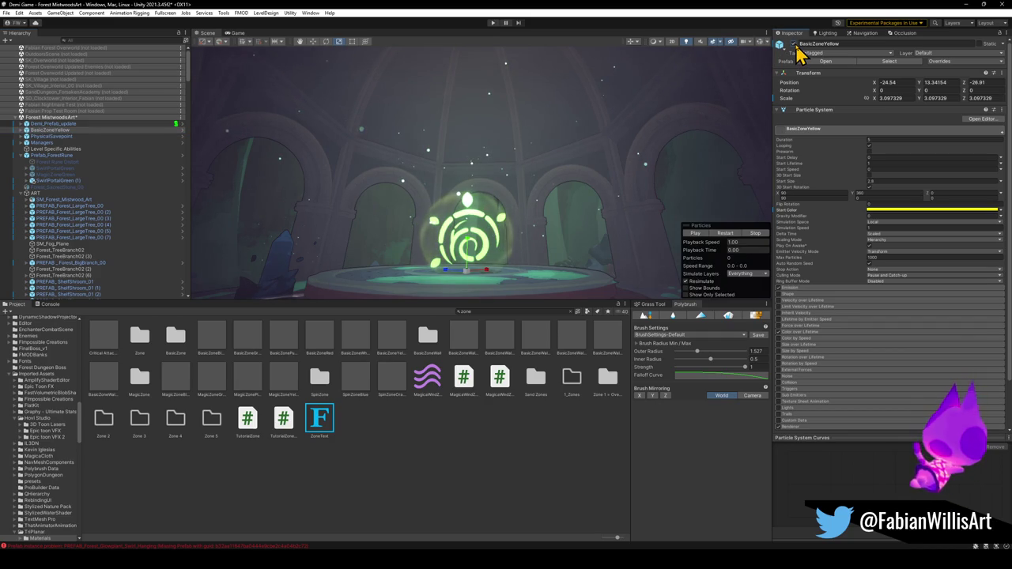
left_click(59, 137)
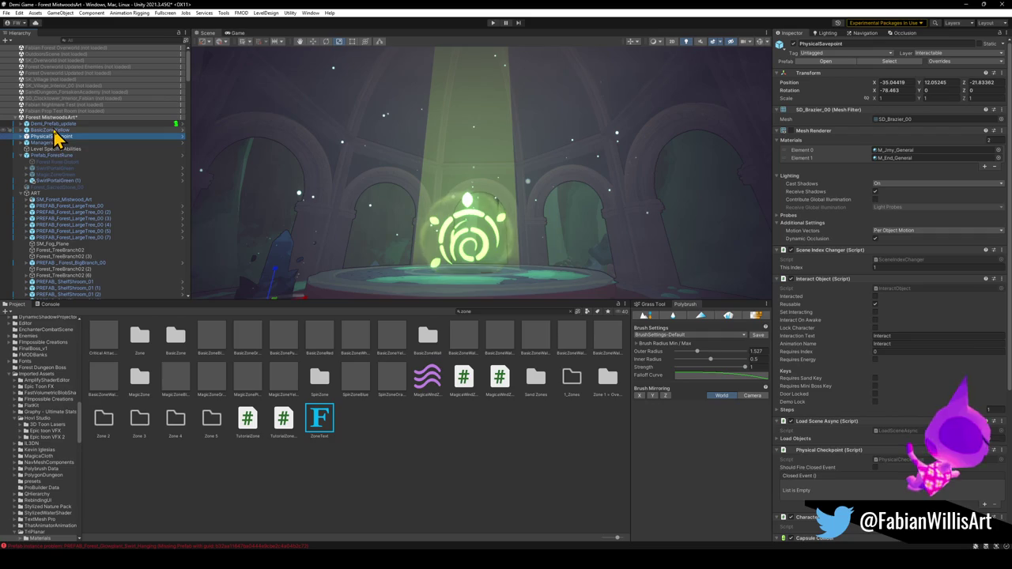
Select Prefab_ForestRune, collapse its children, and deactivate it to hide the glyph.
left_click(49, 156)
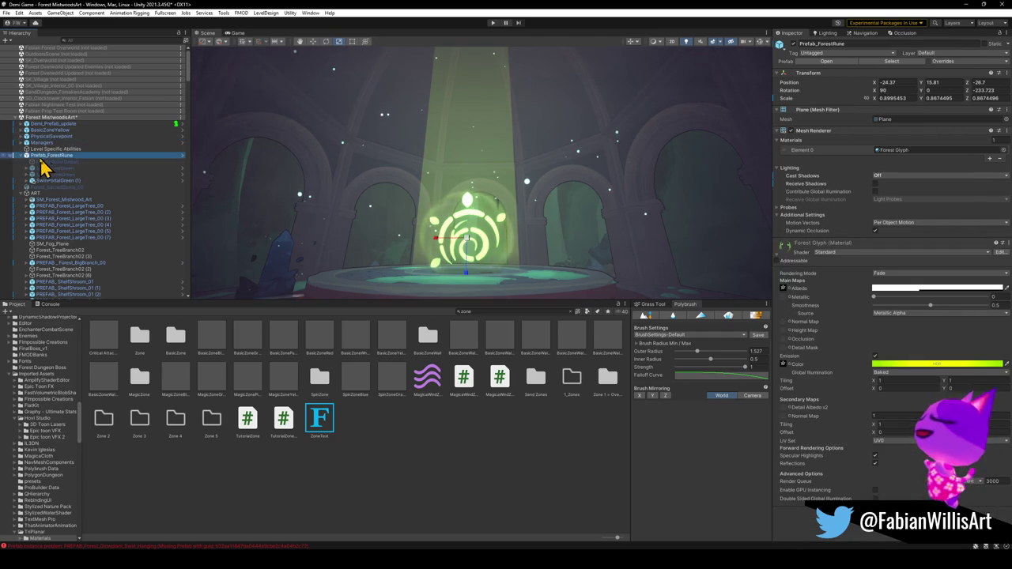
left_click(22, 156)
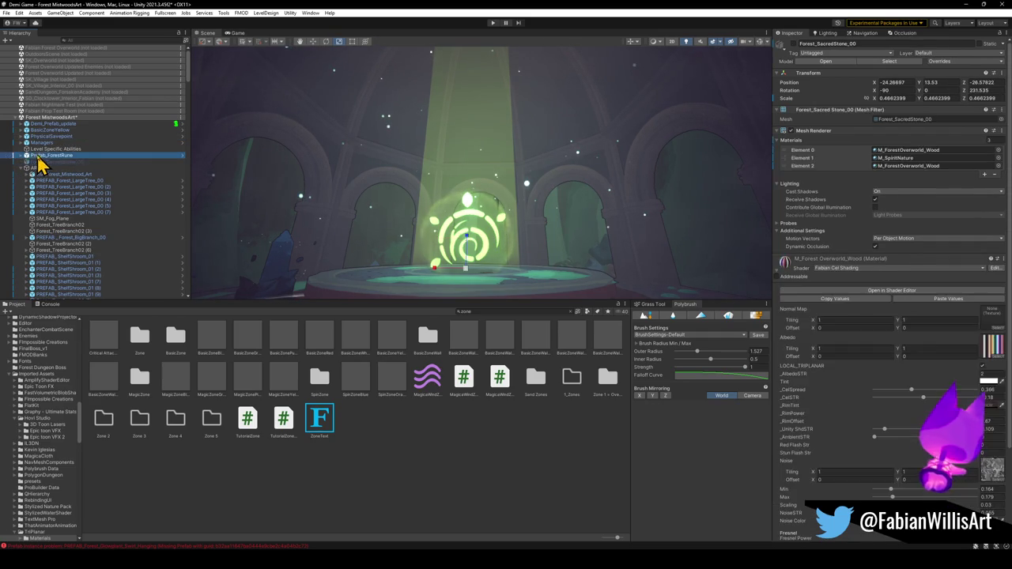
left_click(794, 44)
mouse_move(521, 163)
left_mouse_down()
mouse_move(526, 174)
mouse_move(518, 167)
mouse_move(526, 153)
mouse_move(524, 181)
mouse_move(545, 131)
mouse_move(523, 169)
left_mouse_up()
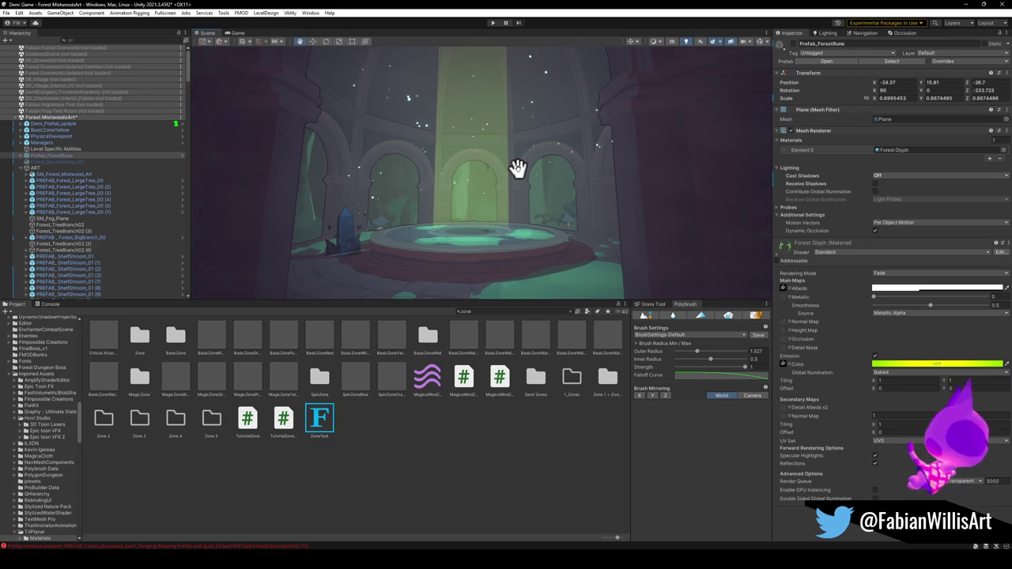
mouse_move(517, 168)
left_mouse_down()
mouse_move(507, 137)
mouse_move(514, 147)
left_mouse_up()
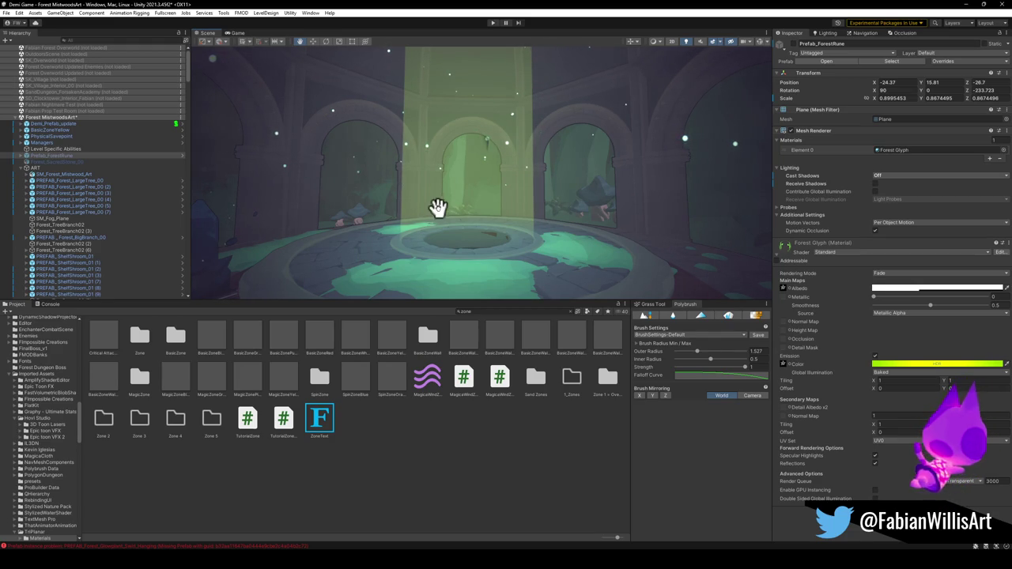
Re-enable the Prefab_ForestRune glyph and expand its child effects in the Hierarchy.
mouse_move(519, 163)
left_mouse_down("alt")
mouse_move(527, 155)
mouse_move(544, 170)
mouse_move(538, 214)
mouse_move(553, 216)
left_mouse_up("alt")
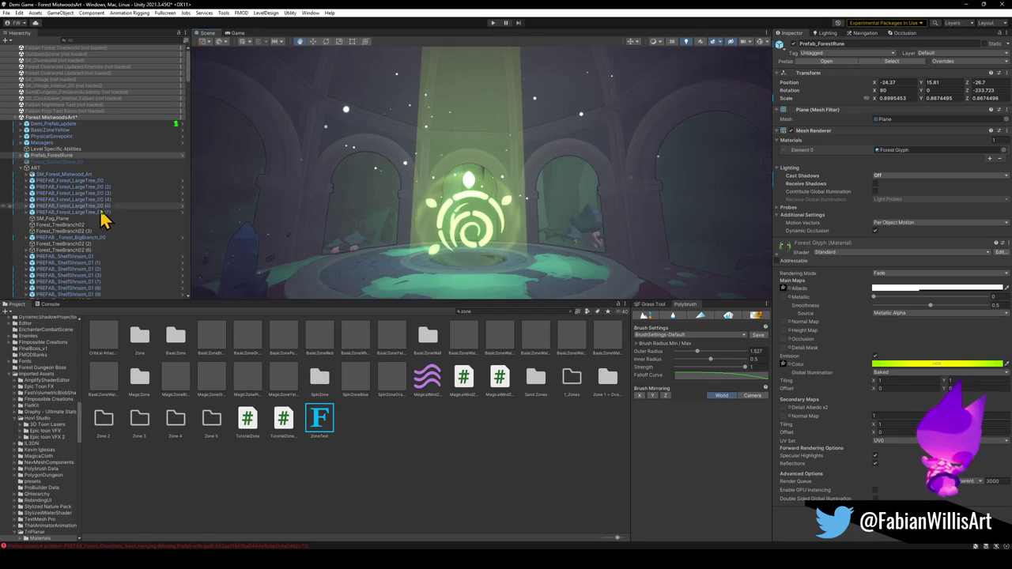
left_click(26, 156)
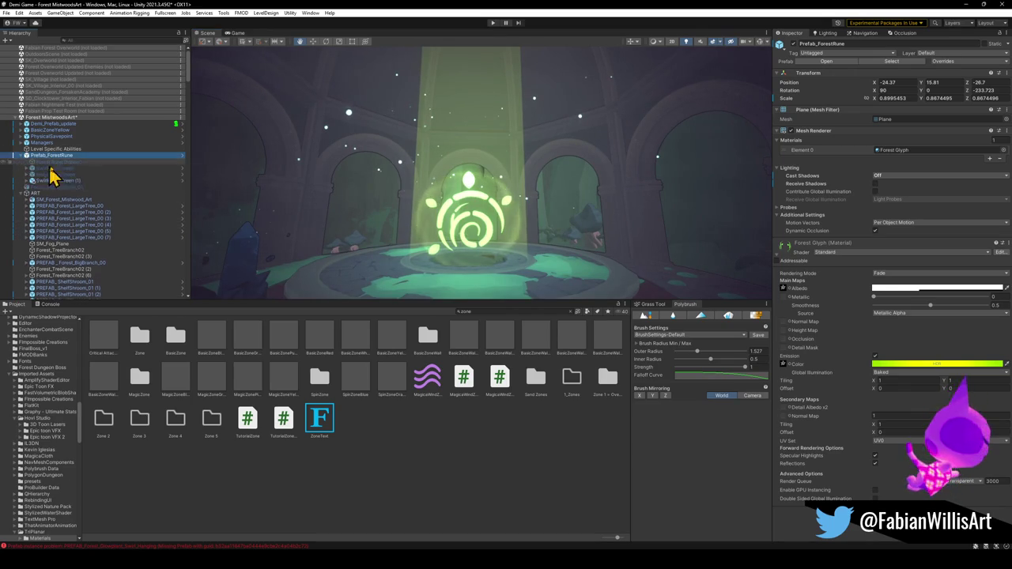
Select the SwirlPortalGreen (1) effect and dismiss its particle playback overlay.
left_click(64, 181)
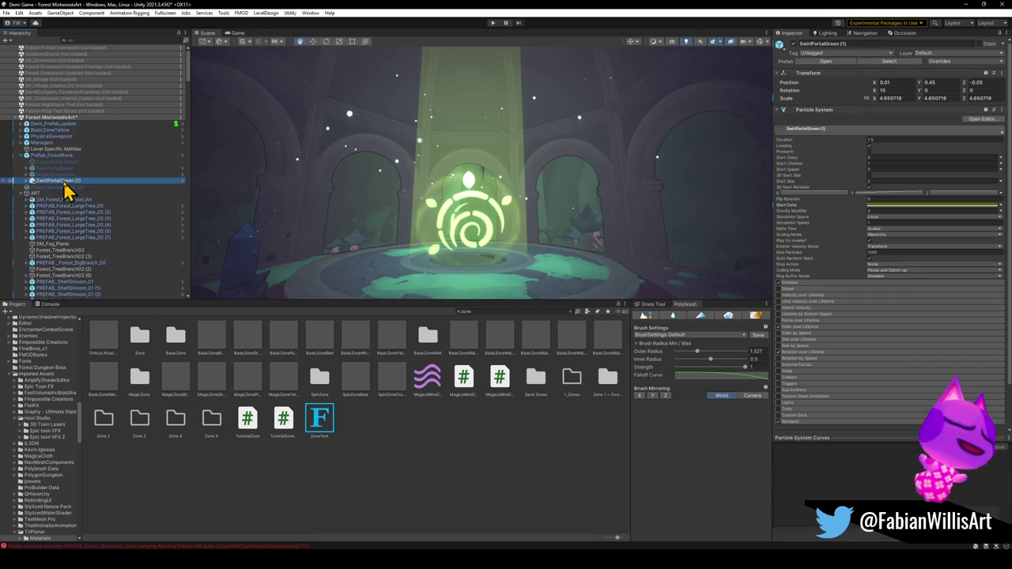
left_click(780, 62)
scroll(533, 203, "up", 5)
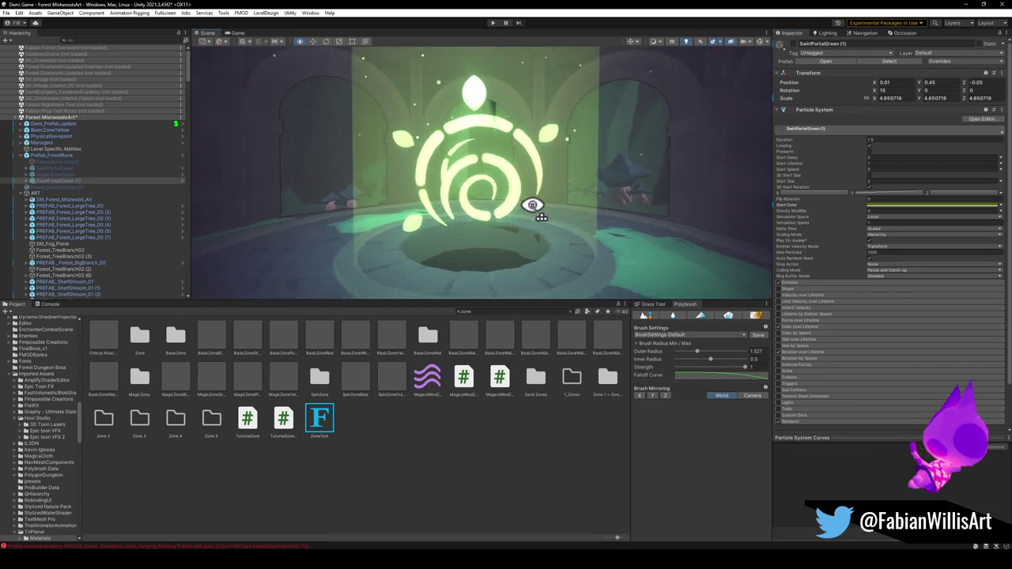
scroll(533, 205, "down", 8)
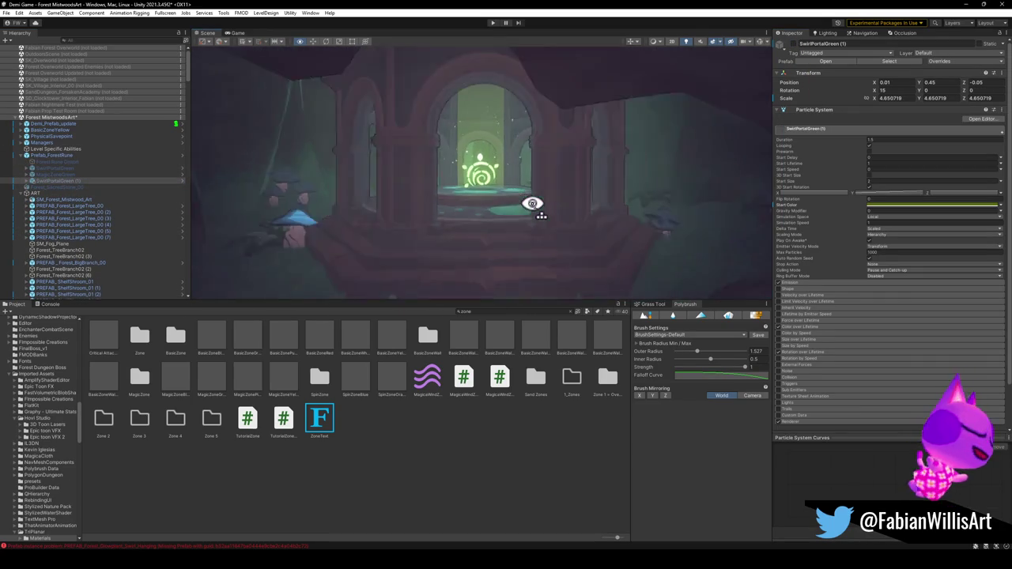
scroll(534, 189, "up", 10)
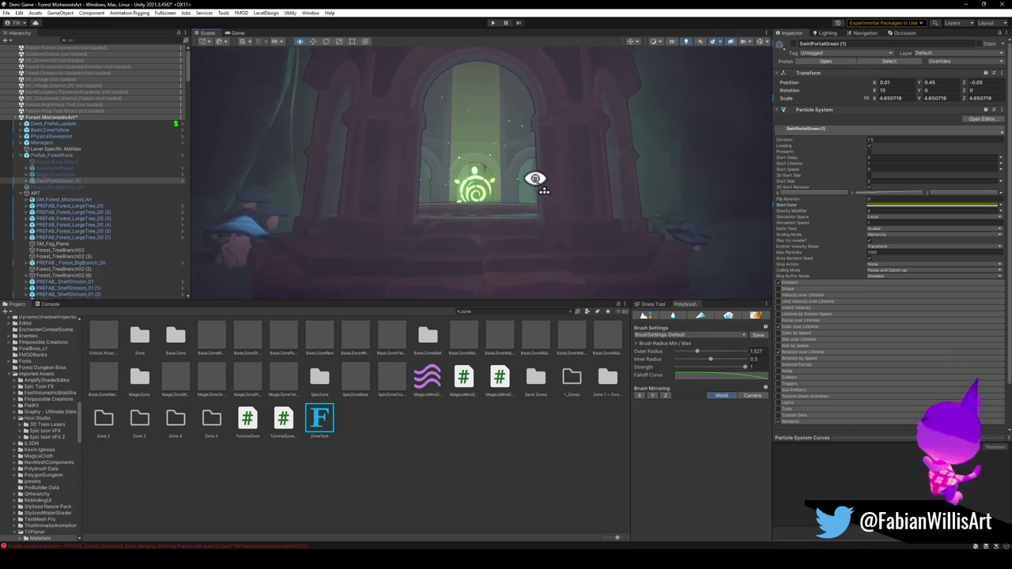
scroll(534, 179, "up", 3)
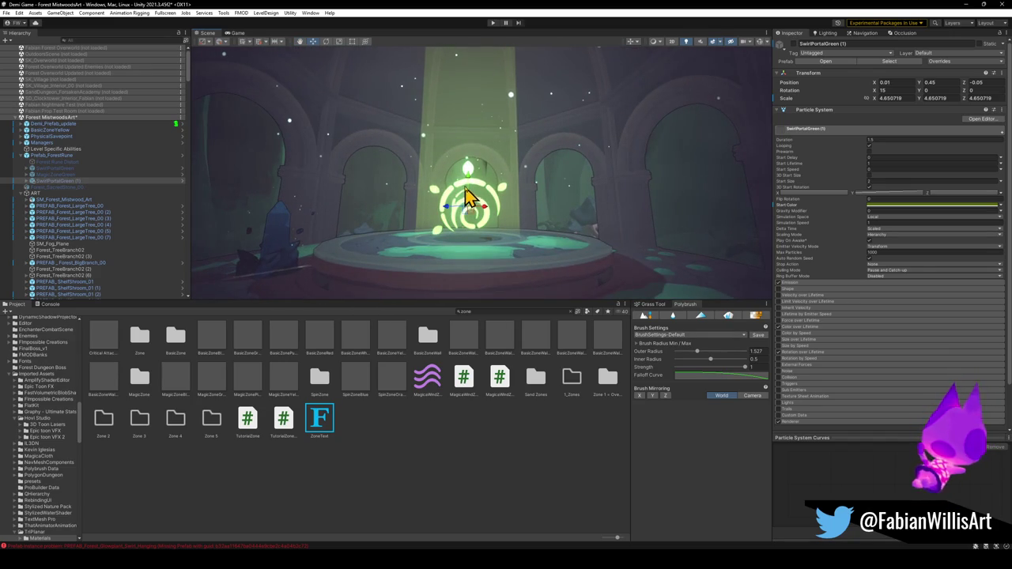
Drag the Prefab_ForestRune glyph upward to about Position Y 16.45.
left_click(58, 155)
left_click_drag(469, 188, 472, 176)
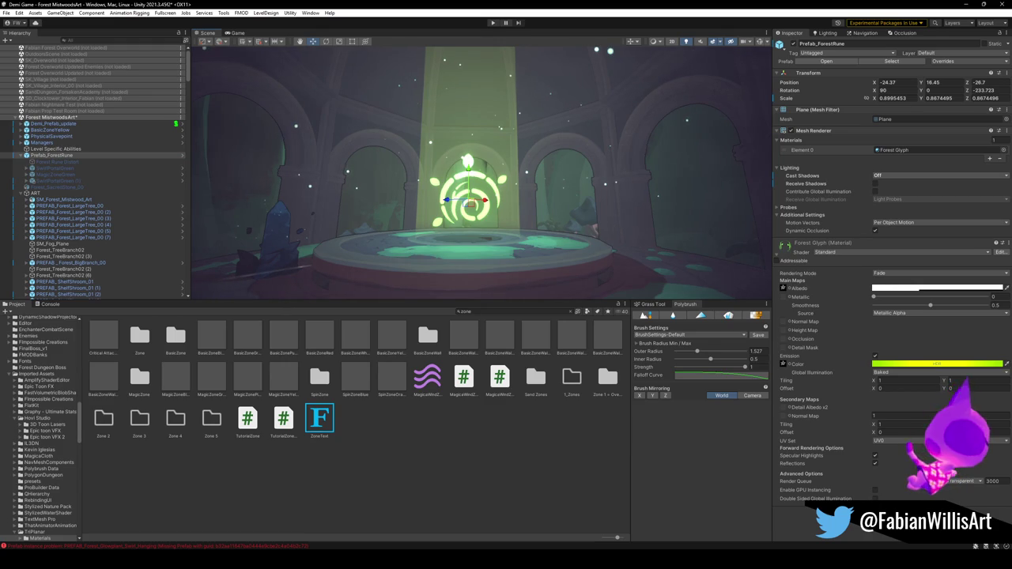
mouse_move(727, 229)
left_mouse_down()
mouse_move(581, 197)
mouse_move(588, 213)
left_mouse_up()
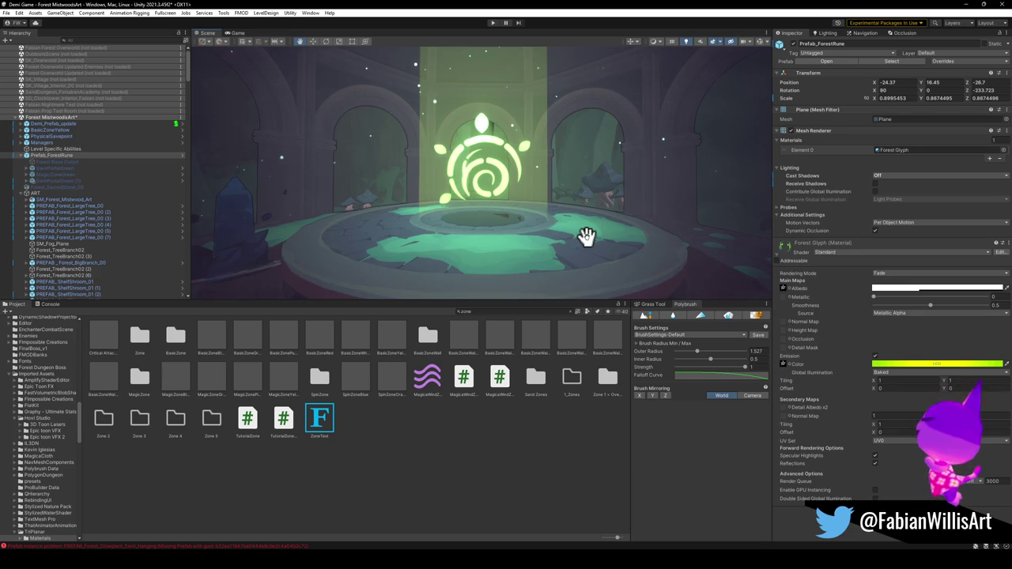
scroll(523, 193, "up", 2)
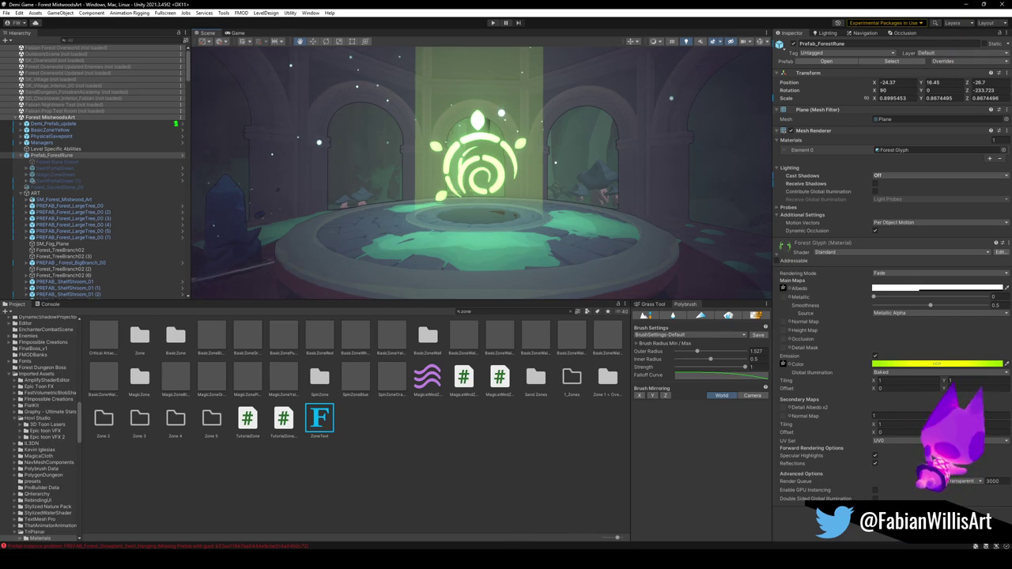
In Blender, add a circle mesh beside the tree platform, move it aside and scale it larger.
mouse_move(525, 540)
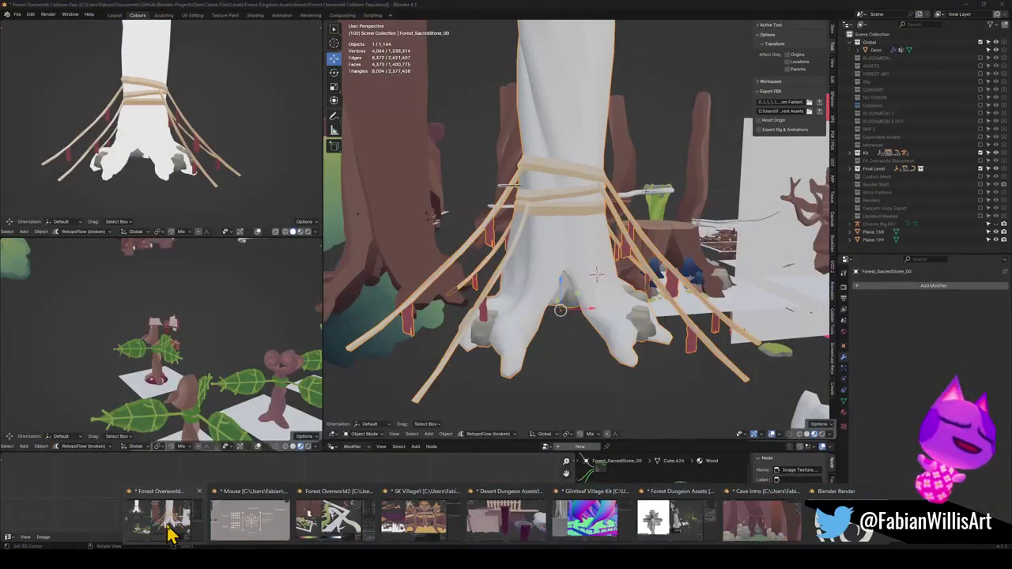
left_click(174, 528)
mouse_move(617, 319)
left_mouse_down()
mouse_move(598, 282)
mouse_move(666, 282)
mouse_move(506, 344)
left_mouse_up()
scroll(585, 230, "up", 6)
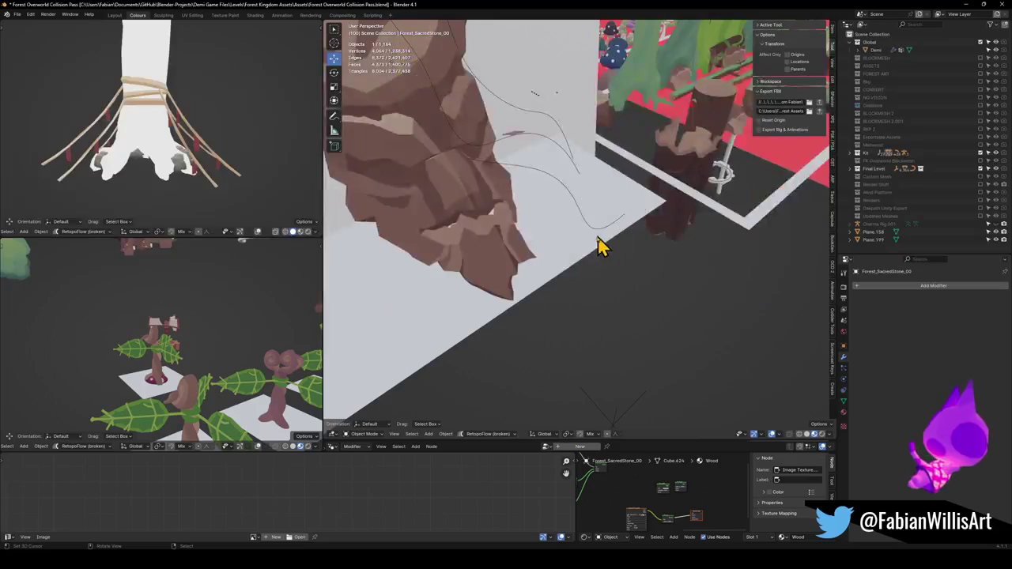
key("shift+a")
mouse_move(589, 239)
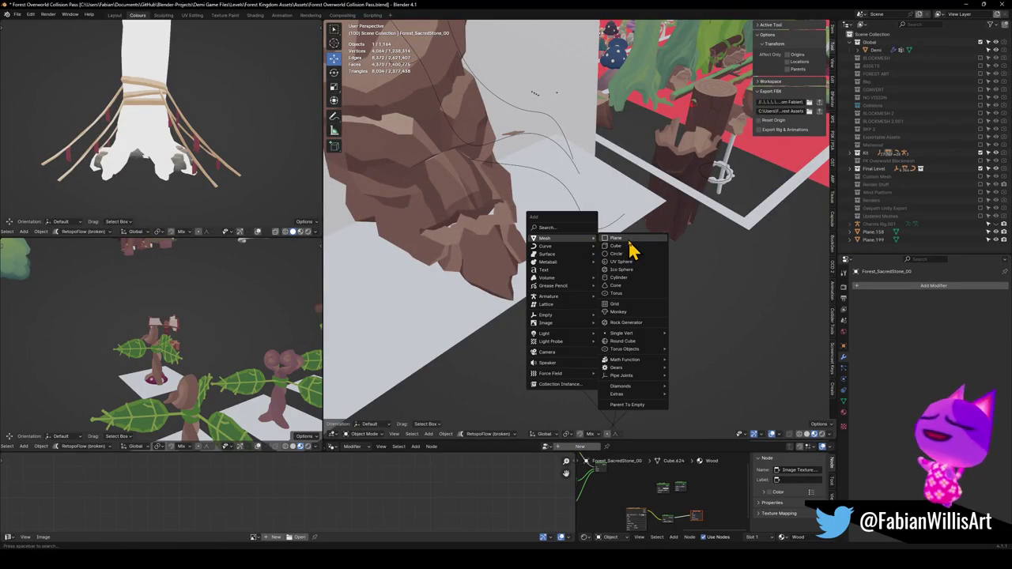
left_click(614, 254)
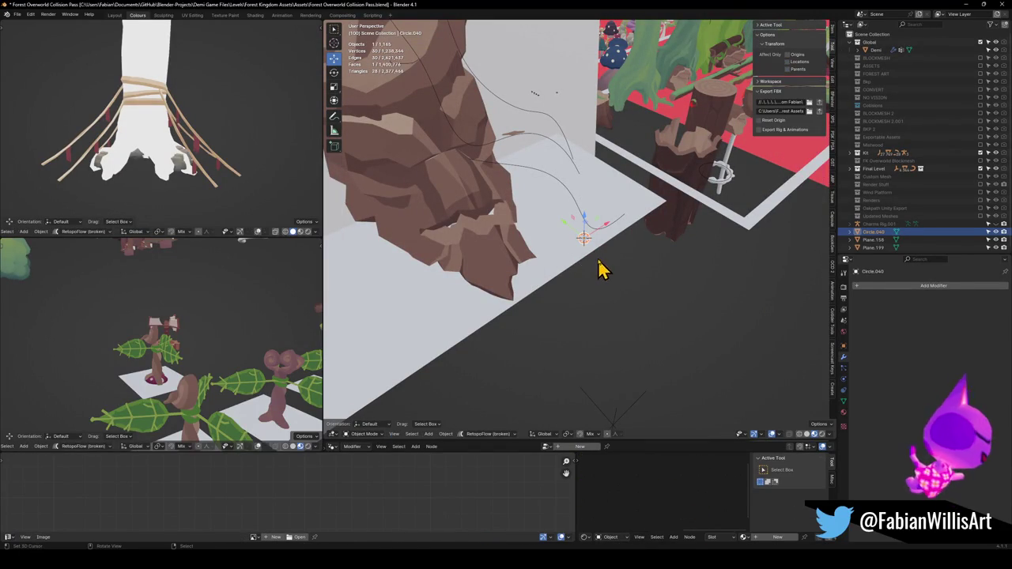
key("g")
key("shift+z")
left_click(641, 357)
key("s")
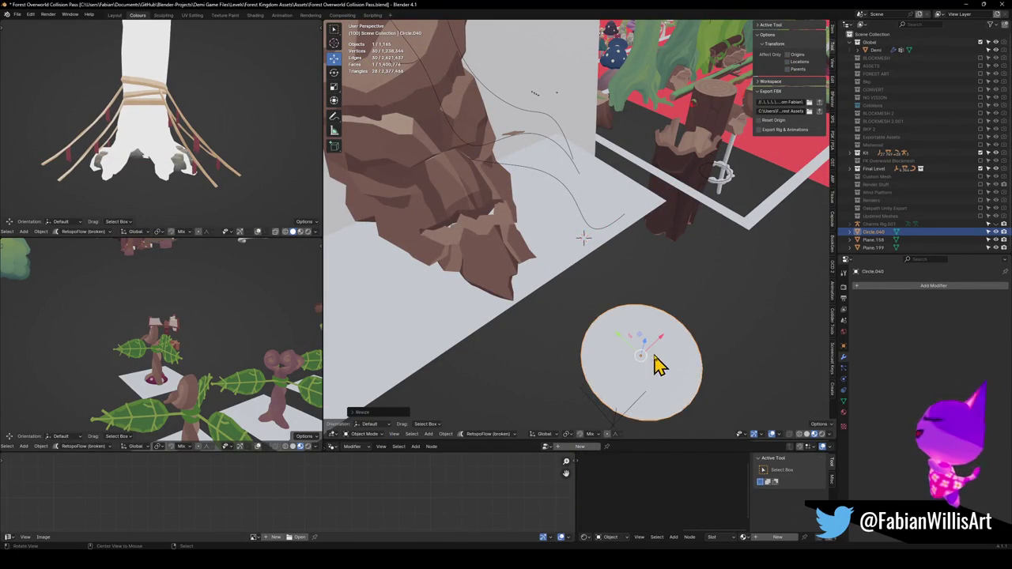
left_click(659, 365)
key("KP_Decimal")
UV-unwrap the circle from the top view in Edit Mode into a flat disc.
key("Tab")
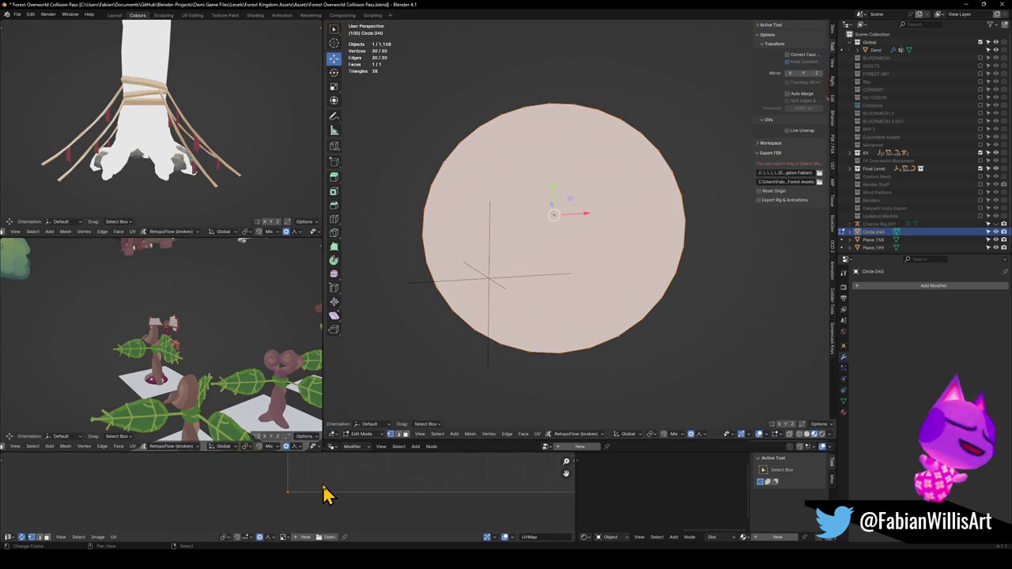
scroll(353, 496, "down", 4)
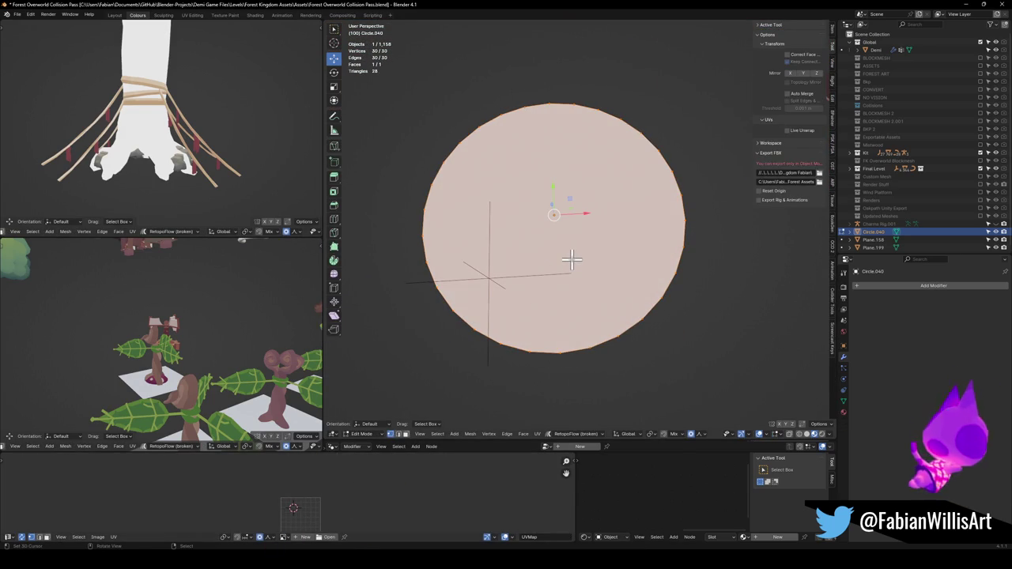
key("KP_7")
key("u")
left_click(611, 248)
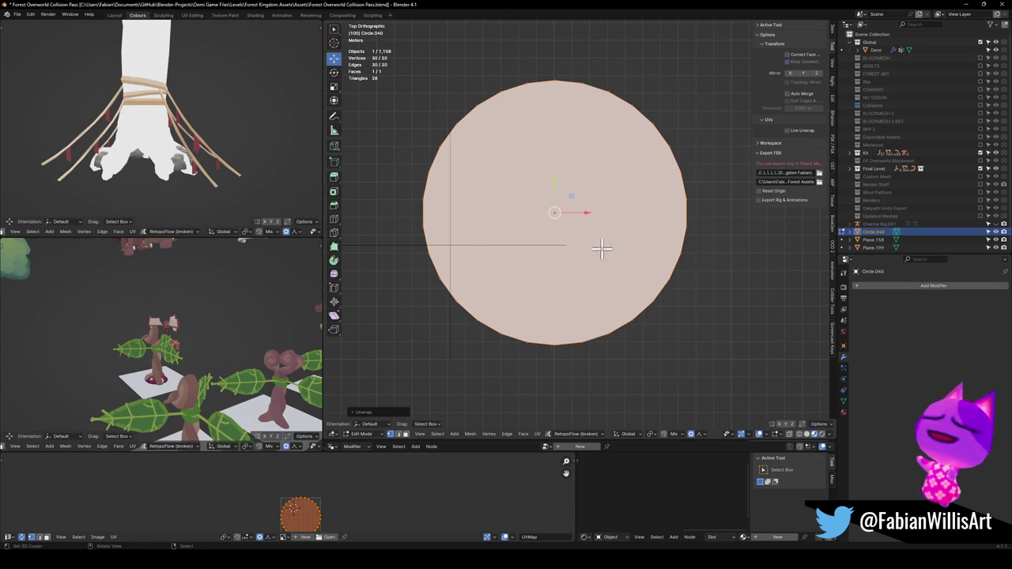
scroll(332, 506, "up", 3)
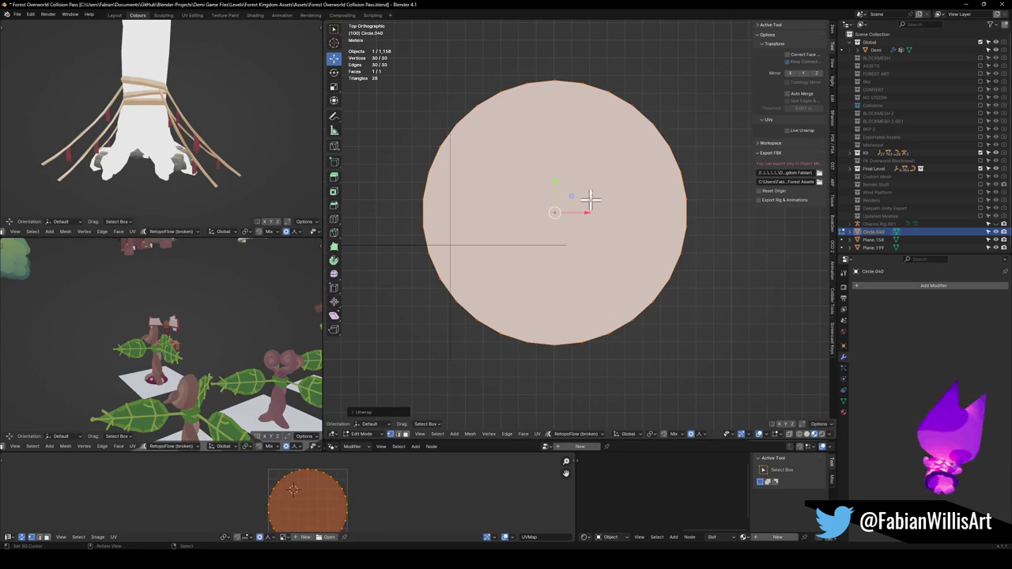
key("Tab")
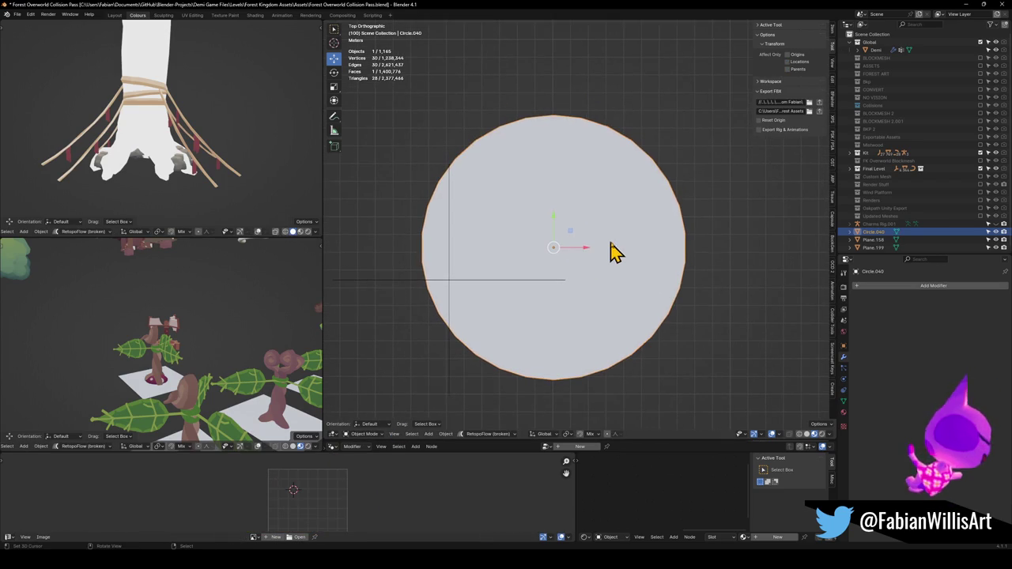
Rename the circle to Forest_RuneDistortionCircle.
key("F2")
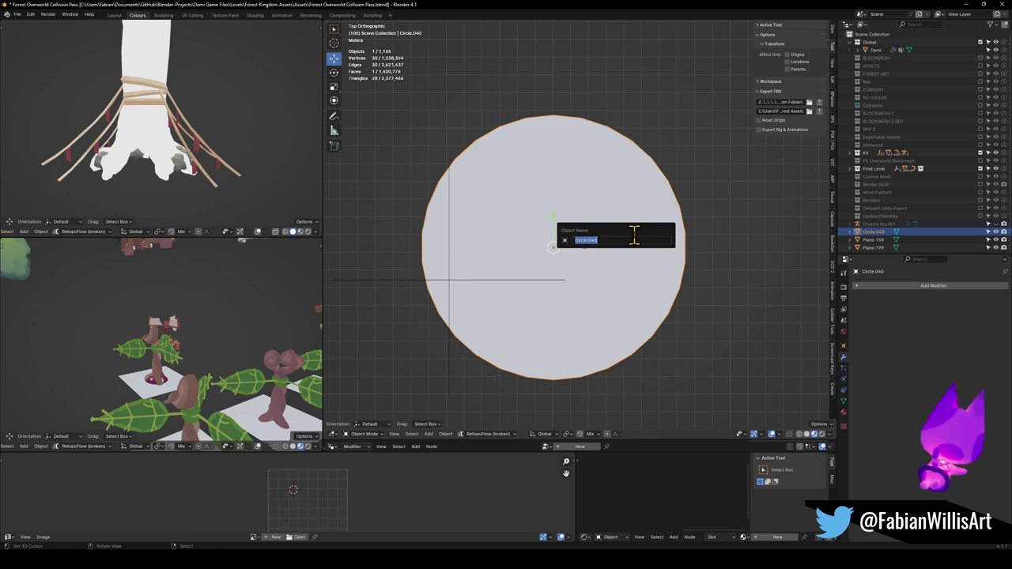
type("Fores")
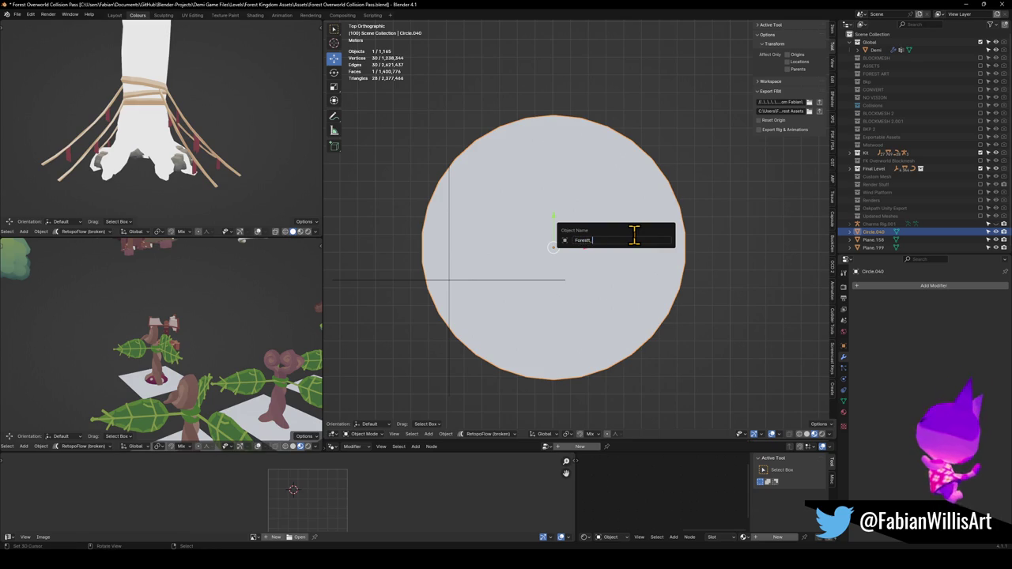
type("t_")
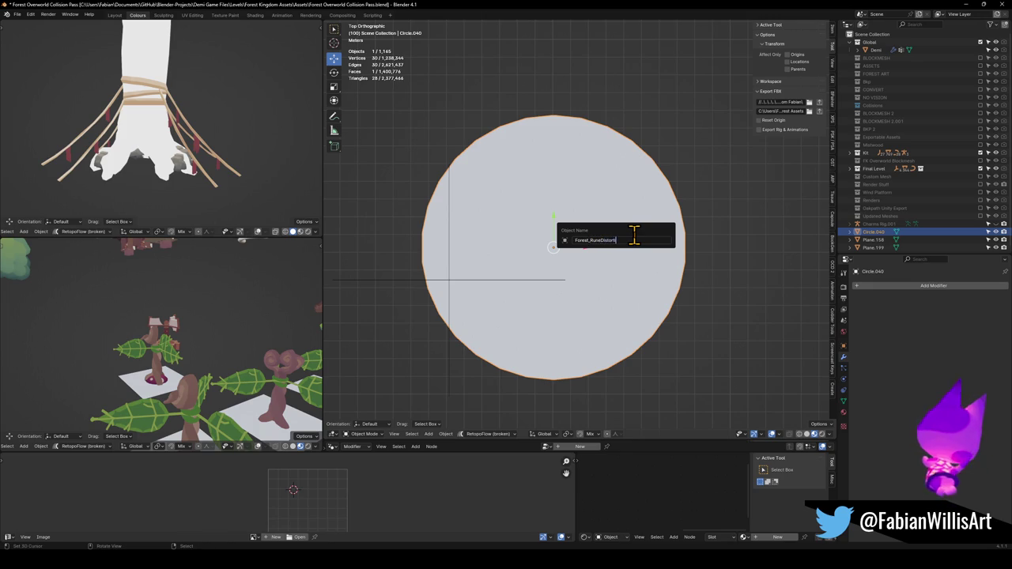
key("Return")
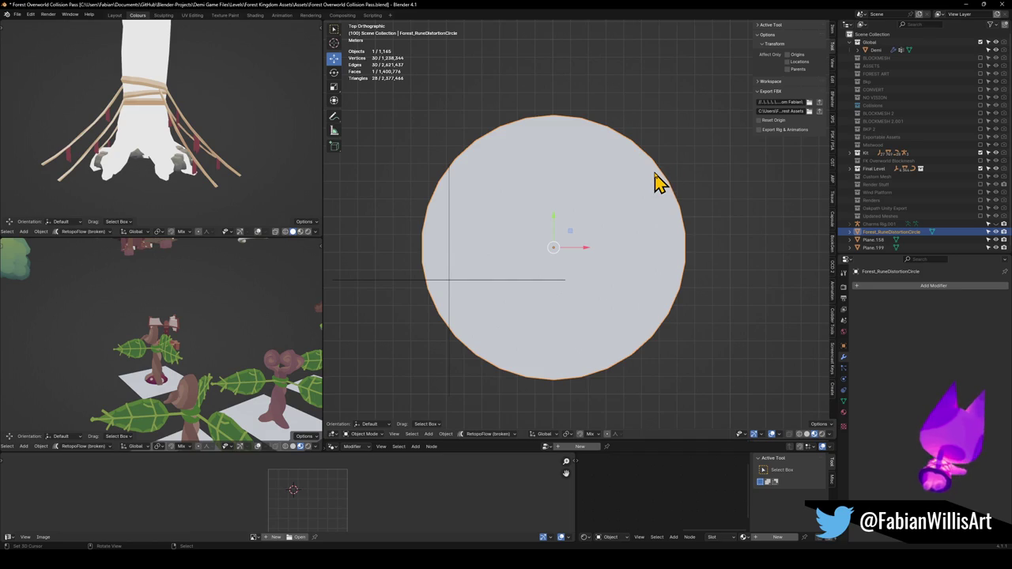
Rotate the circle 90° about X, apply rotation and scale, and return to Unity.
type("rx")
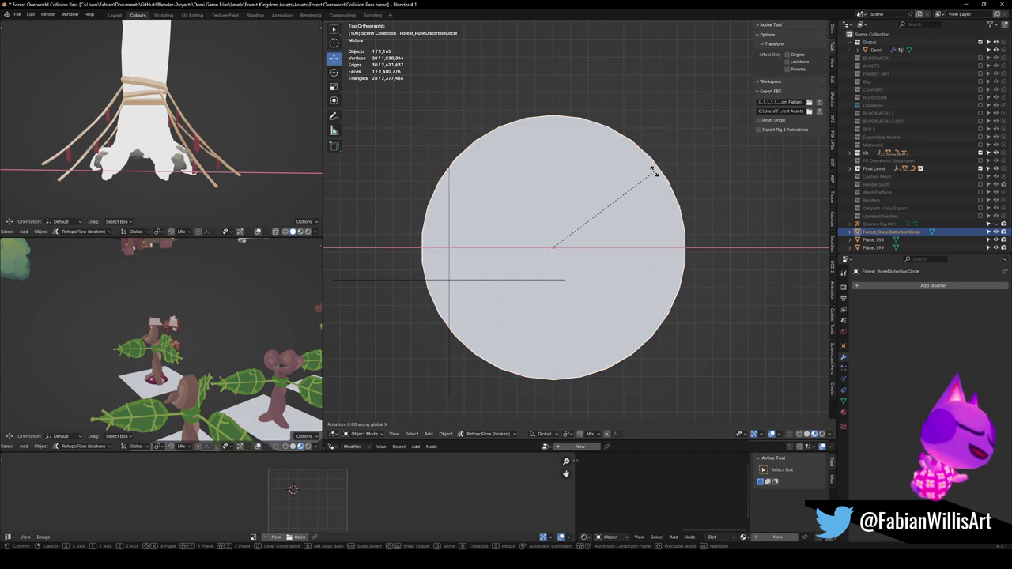
type("90")
key("Return")
key("ctrl+a")
left_click(655, 173)
mouse_move(643, 266)
left_mouse_down()
mouse_move(641, 199)
mouse_move(734, 124)
left_mouse_up()
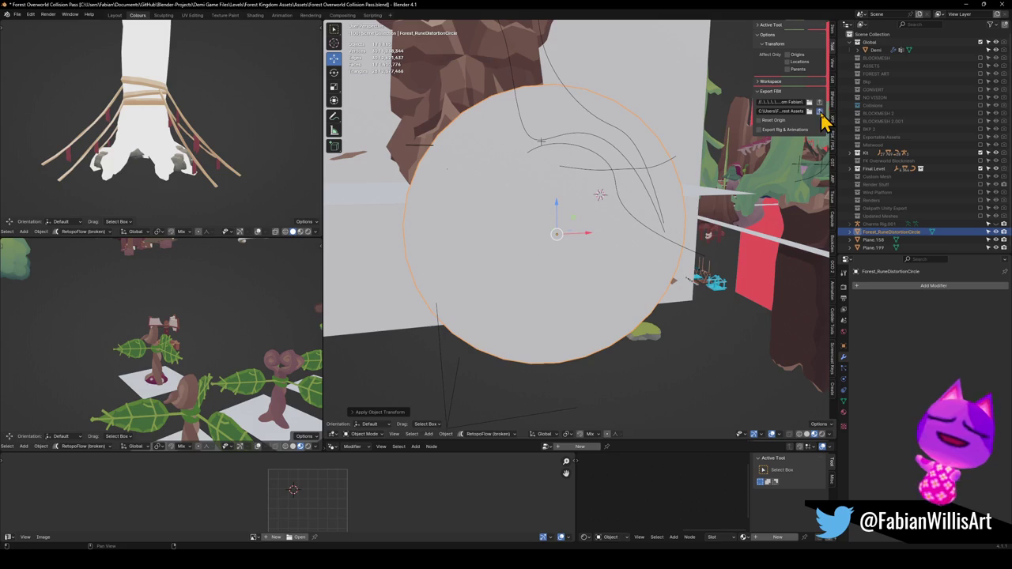
key("alt+Tab")
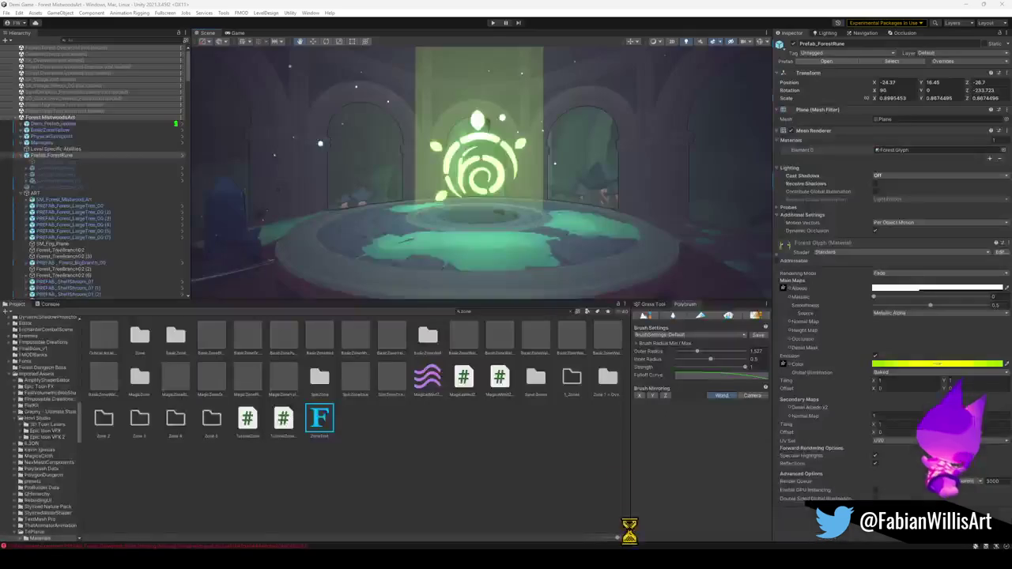
Find Forest_RuneDistortionCircle in the Project window and drag it onto the portal floor.
left_click(487, 312)
type("Forest_RuneDistortionCircle")
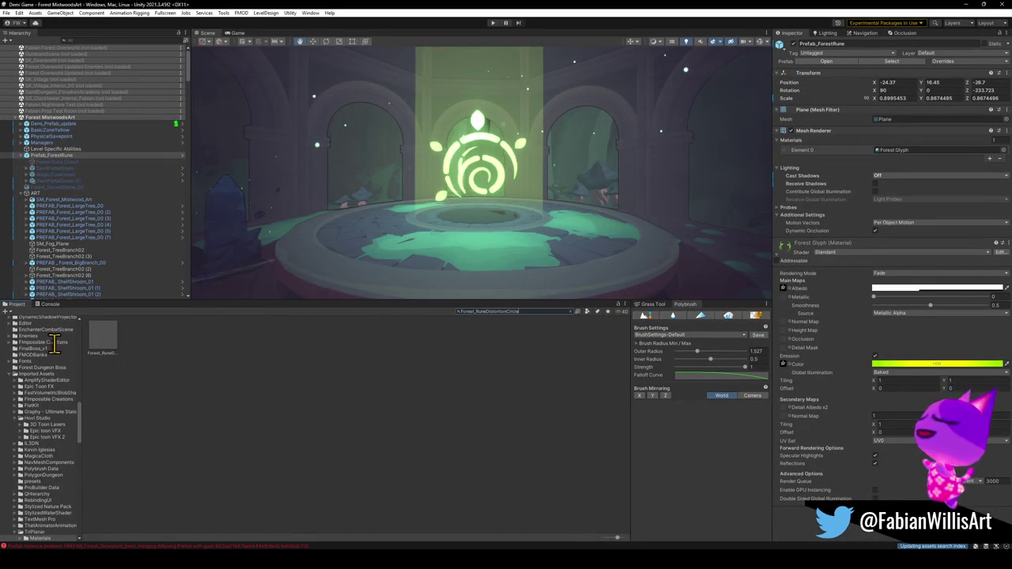
left_click(103, 342)
left_click_drag(105, 338, 408, 252)
left_click_drag(458, 208, 469, 222)
mouse_move(491, 185)
left_mouse_down()
mouse_move(505, 199)
mouse_move(480, 185)
mouse_move(478, 223)
mouse_move(460, 246)
mouse_move(479, 232)
mouse_move(463, 232)
mouse_move(573, 240)
mouse_move(653, 230)
mouse_move(395, 225)
mouse_move(461, 240)
mouse_move(465, 252)
left_mouse_up()
Scale, rotate and move the distortion circle into place beside the rune.
key("r")
key("e")
mouse_move(535, 283)
left_mouse_down()
mouse_move(703, 276)
mouse_move(605, 260)
mouse_move(713, 16)
left_mouse_up()
key("f")
left_click_drag(569, 162, 517, 181)
key("w")
mouse_move(408, 278)
left_mouse_down()
mouse_move(521, 194)
mouse_move(519, 181)
mouse_move(517, 196)
left_mouse_up()
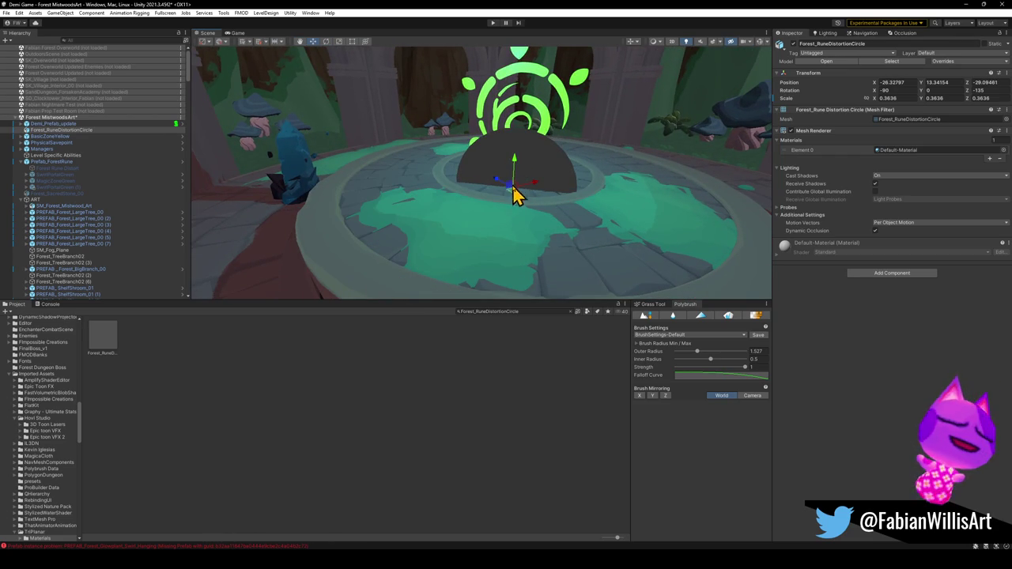
Delete the trial circle from the scene and open Prefab_ForestRune in Prefab Mode.
key("Delete")
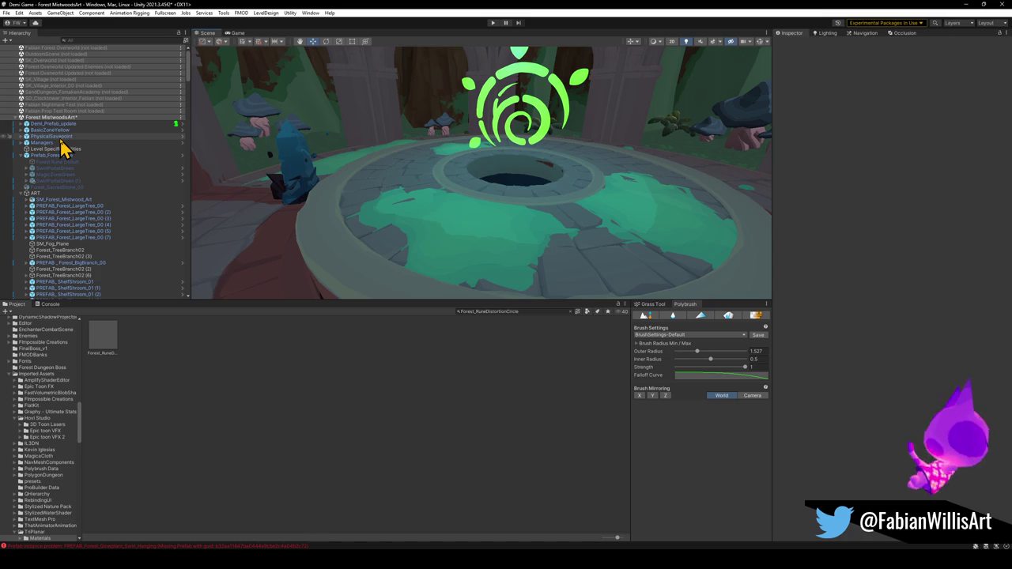
left_click(529, 125)
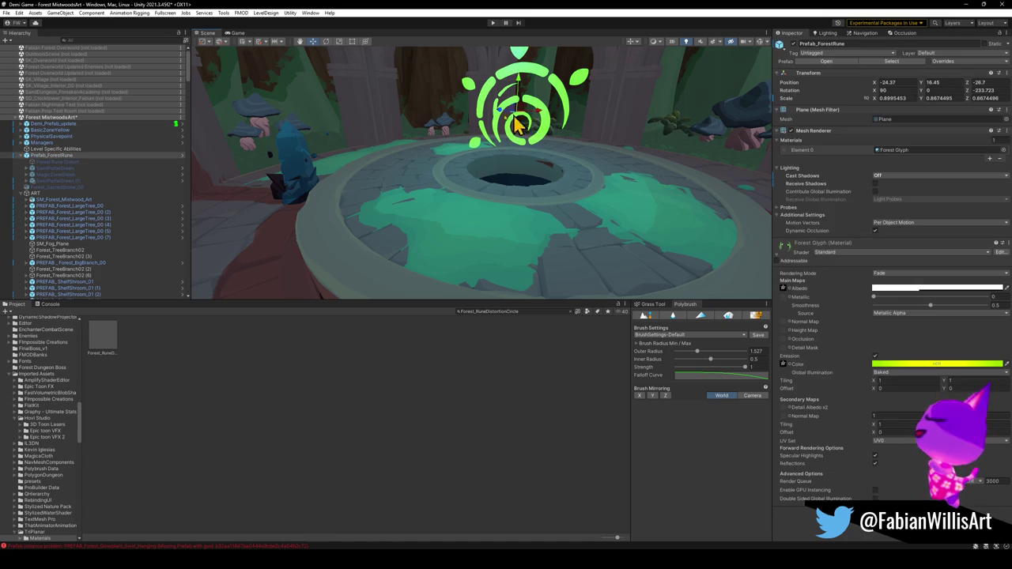
left_click(183, 156)
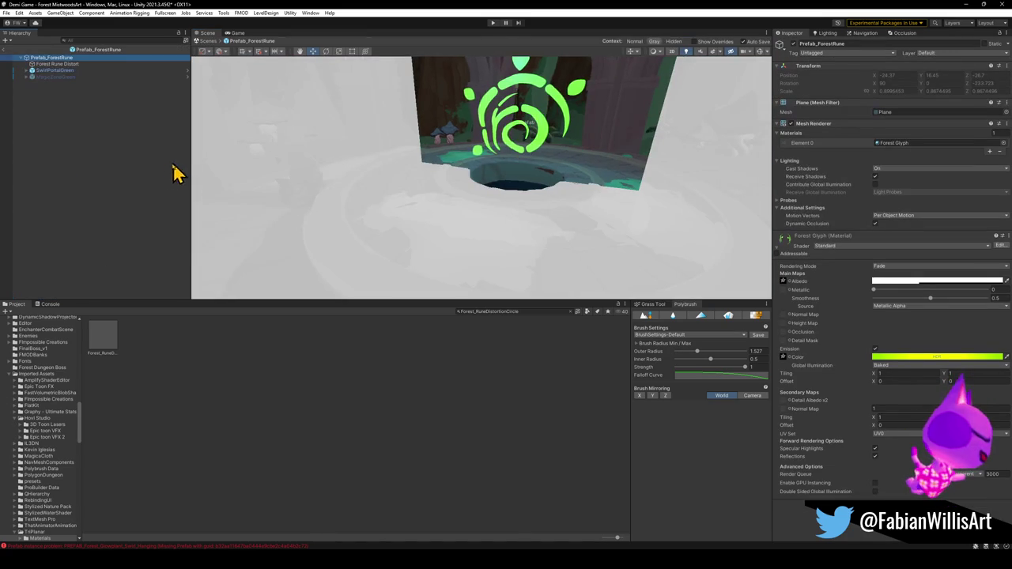
Add Forest_RuneDistortionCircle inside the ForestRune prefab at Position Y 0, Z 0, then exit to the scene.
left_click_drag(108, 350, 111, 245)
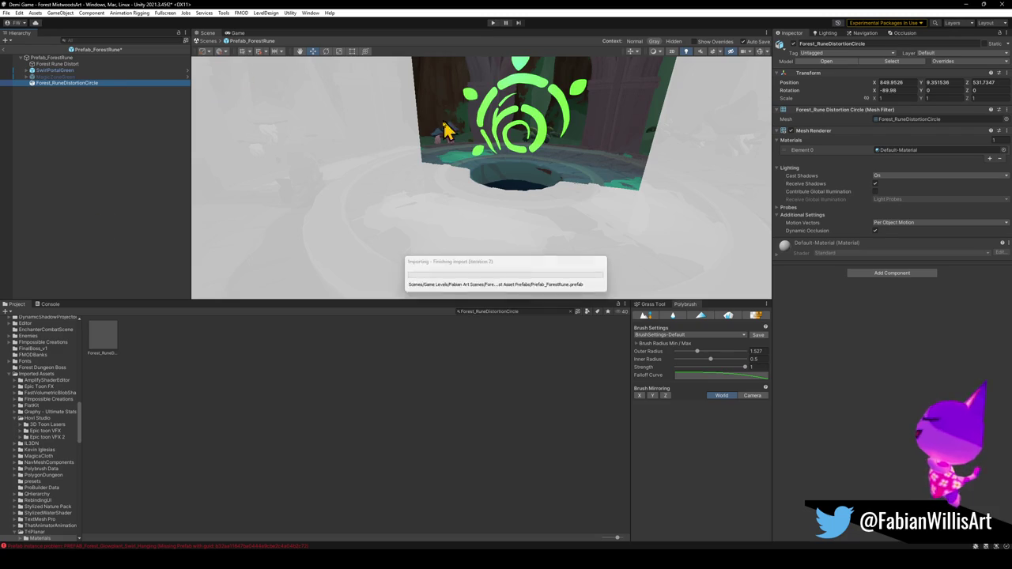
left_click_drag(368, 219, 406, 192)
scroll(426, 199, "up", 3)
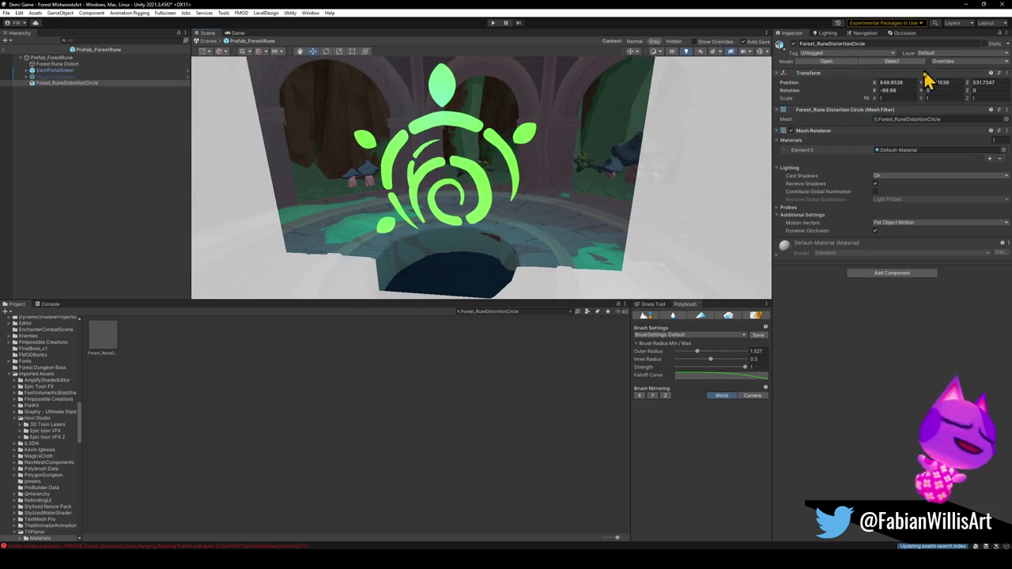
type("0")
key("Tab")
type("0")
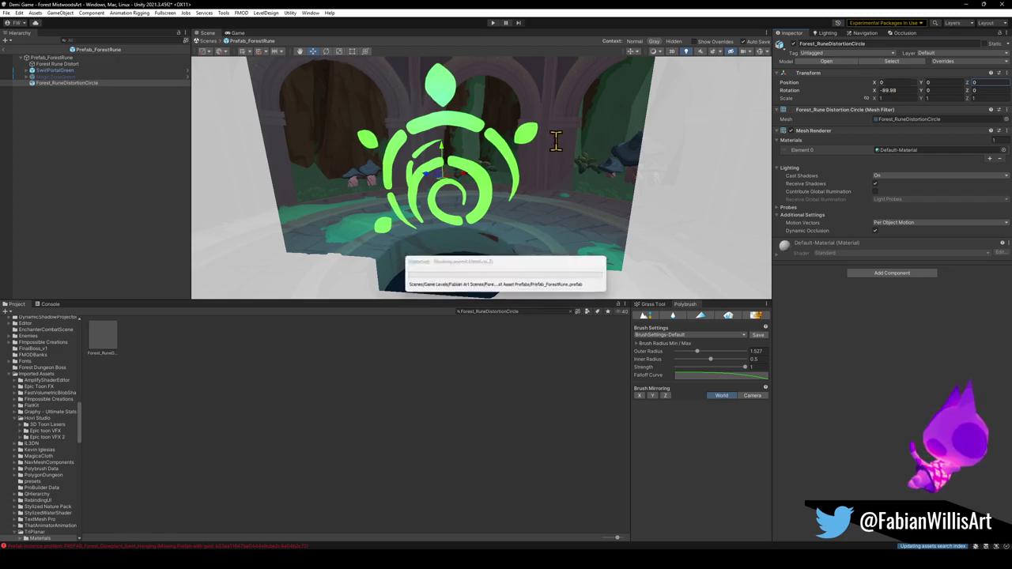
mouse_move(490, 194)
left_mouse_down()
mouse_move(451, 179)
mouse_move(655, 210)
mouse_move(696, 229)
mouse_move(754, 229)
mouse_move(612, 199)
mouse_move(466, 204)
left_mouse_up()
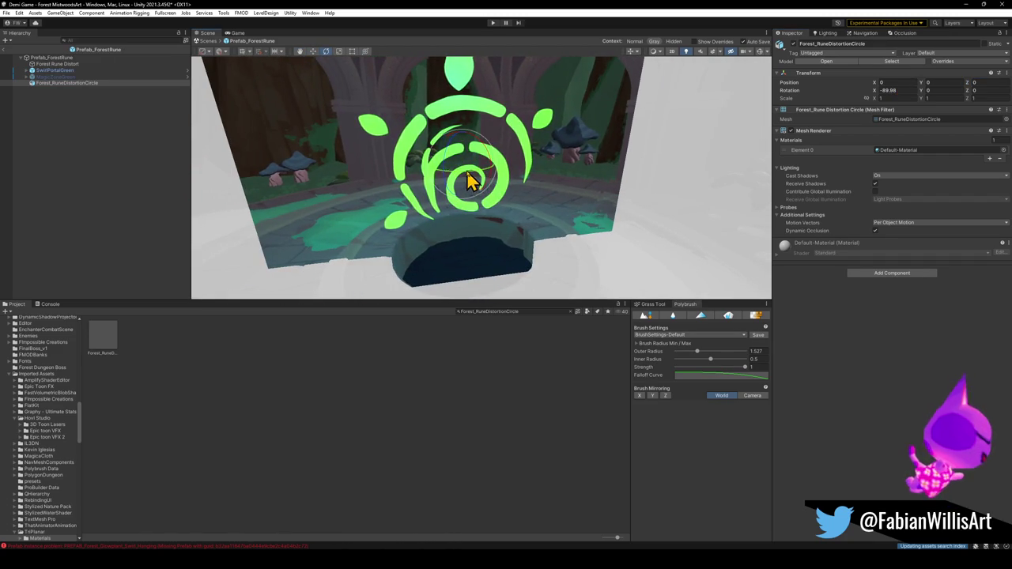
key("ctrl+z")
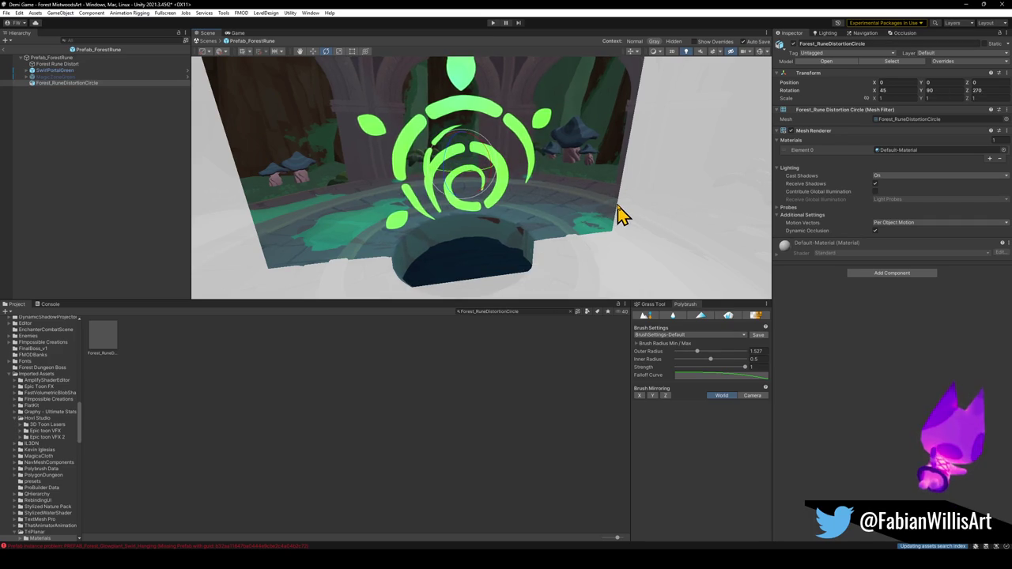
mouse_move(619, 213)
left_mouse_down()
mouse_move(567, 190)
mouse_move(524, 198)
mouse_move(521, 187)
mouse_move(518, 245)
left_mouse_up()
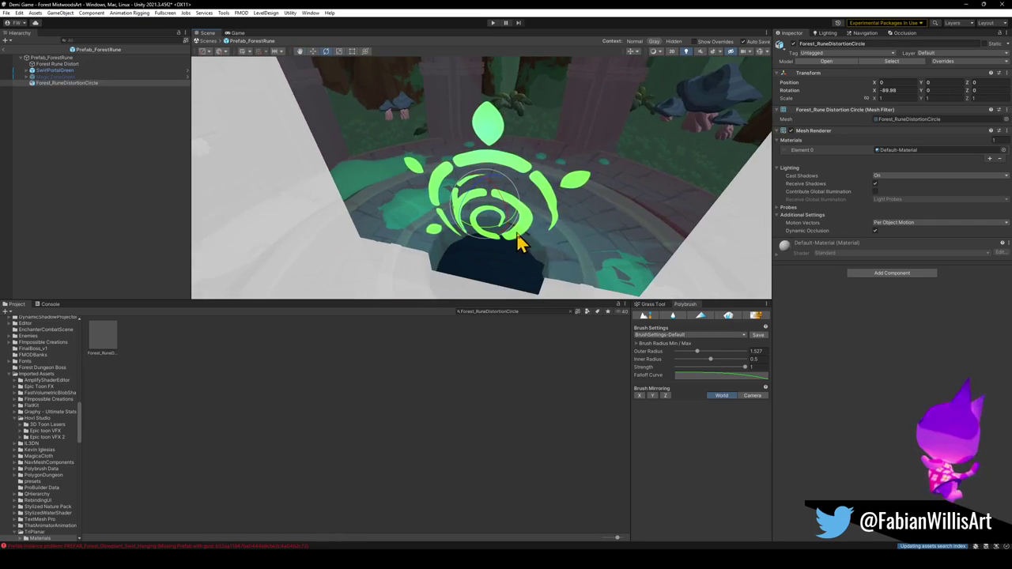
left_click(8, 50)
left_click_drag(445, 165, 447, 177)
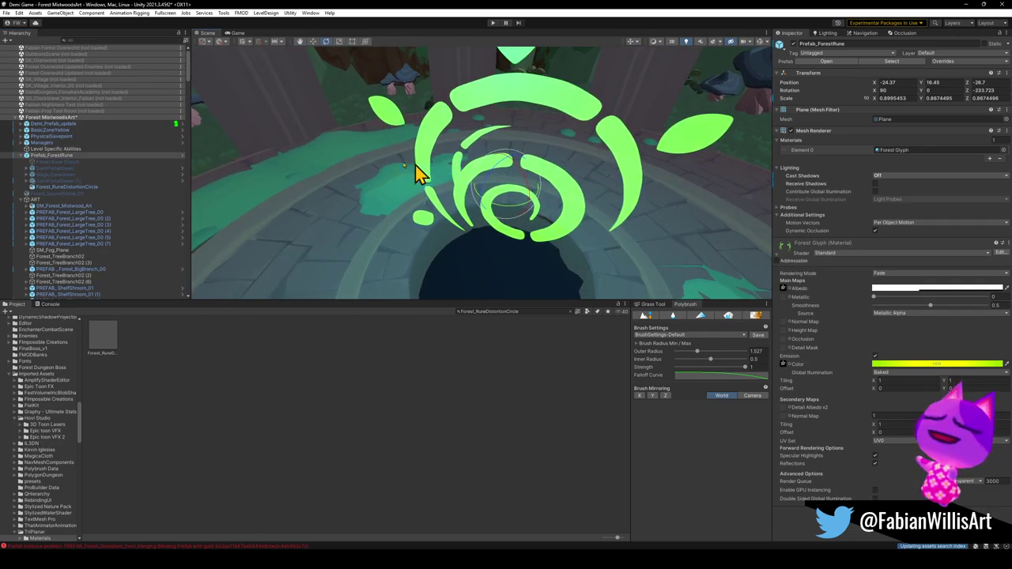
Rotate Forest_RuneDistortionCircle to 0, 0, 180 and shrink it to 0.59342 scale.
left_click(90, 187)
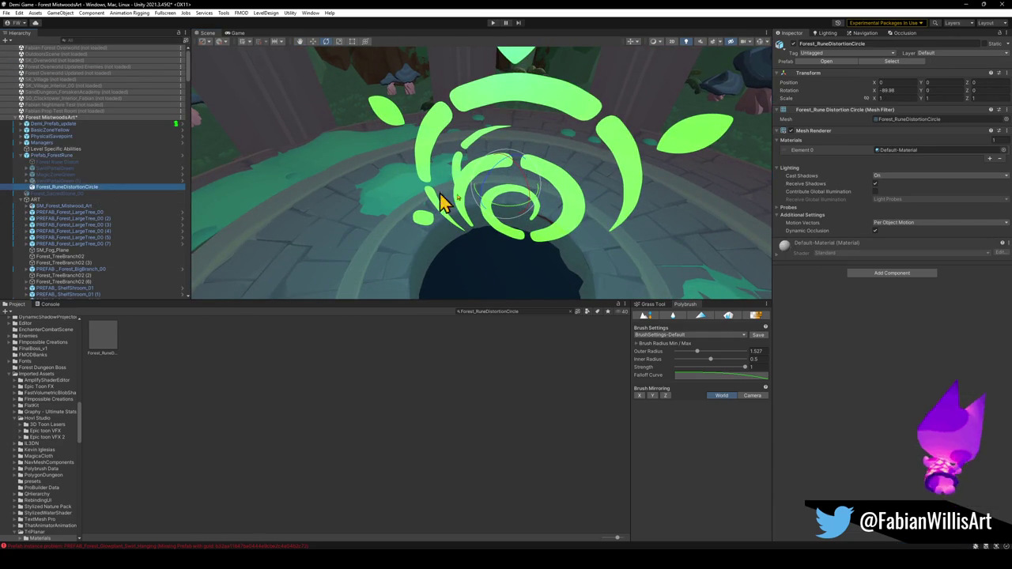
mouse_move(524, 198)
left_mouse_down()
mouse_move(388, 198)
mouse_move(222, 173)
mouse_move(442, 162)
left_mouse_up()
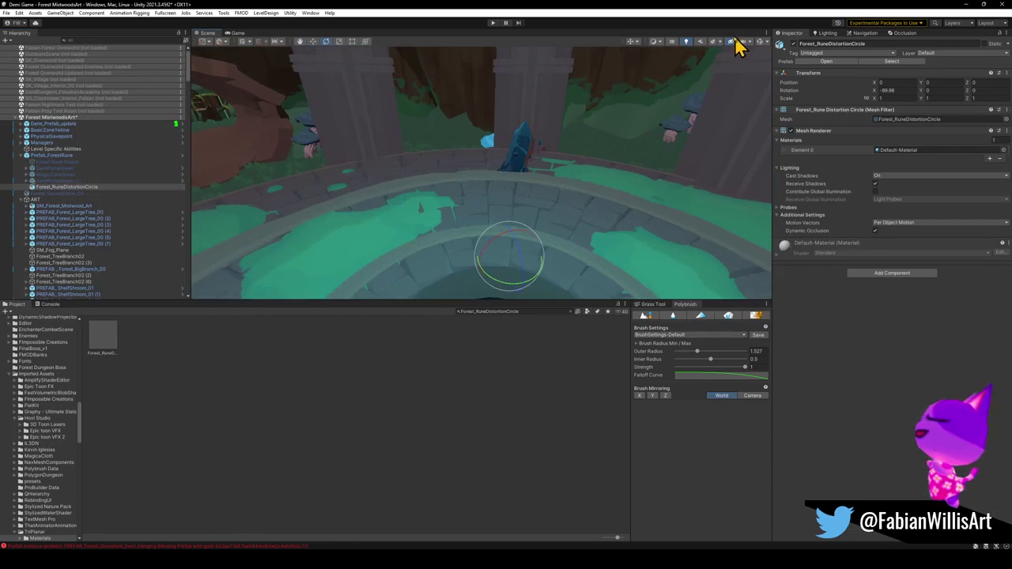
left_click(685, 44)
mouse_move(639, 75)
left_mouse_down()
mouse_move(540, 177)
mouse_move(405, 141)
mouse_move(513, 166)
mouse_move(560, 113)
mouse_move(463, 129)
mouse_move(479, 149)
mouse_move(625, 198)
mouse_move(571, 199)
mouse_move(463, 165)
mouse_move(388, 158)
mouse_move(463, 167)
mouse_move(666, 229)
mouse_move(722, 227)
left_mouse_up()
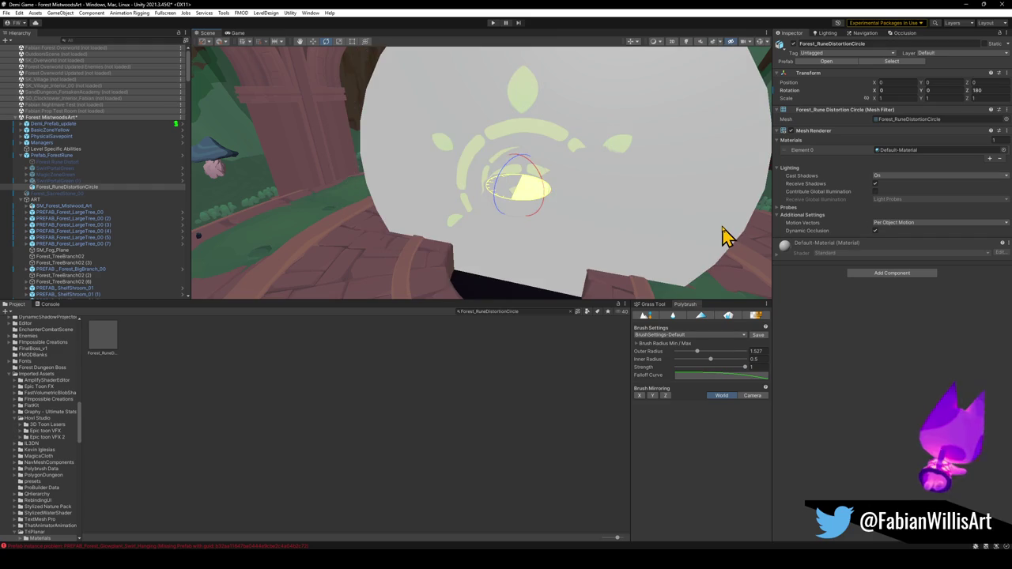
mouse_move(605, 221)
left_mouse_down()
mouse_move(659, 208)
mouse_move(514, 199)
left_mouse_up()
key("r")
left_click_drag(424, 202, 424, 217)
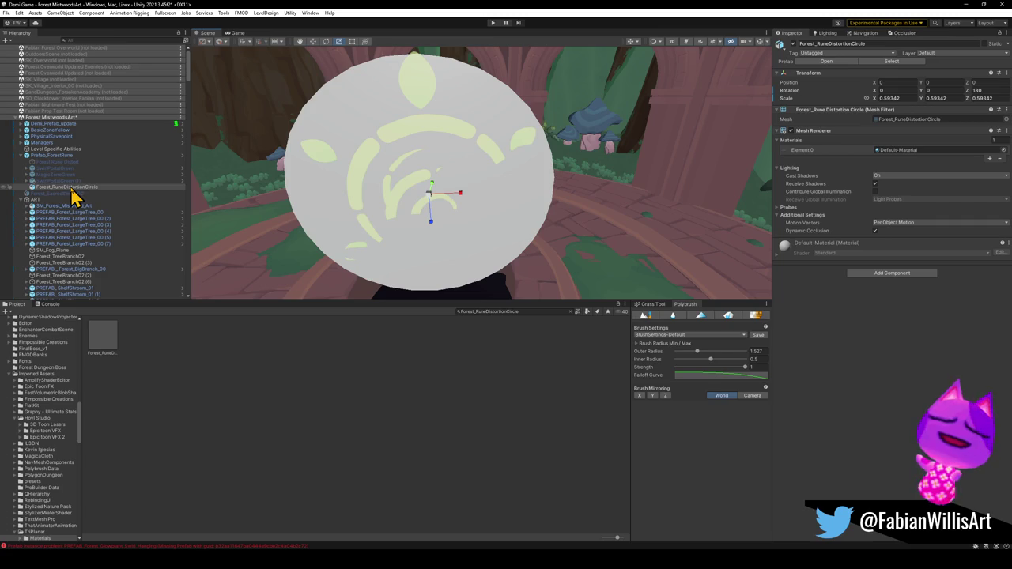
key("Up")
key("Up")
key("Up")
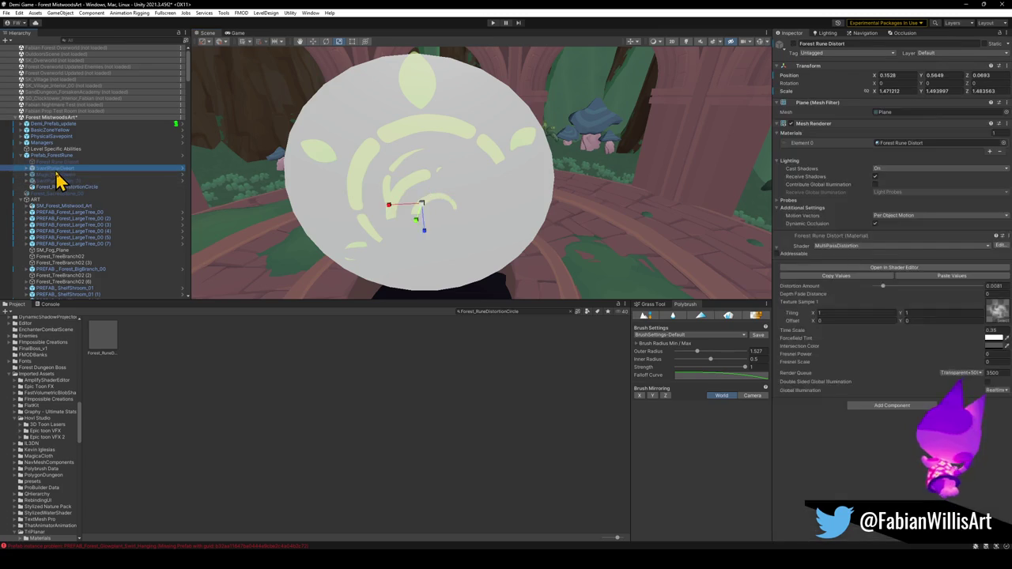
Drag the Forest Rune Distort material onto the distortion disc, then select Forest_RuneDistortionCircle.
key("Down")
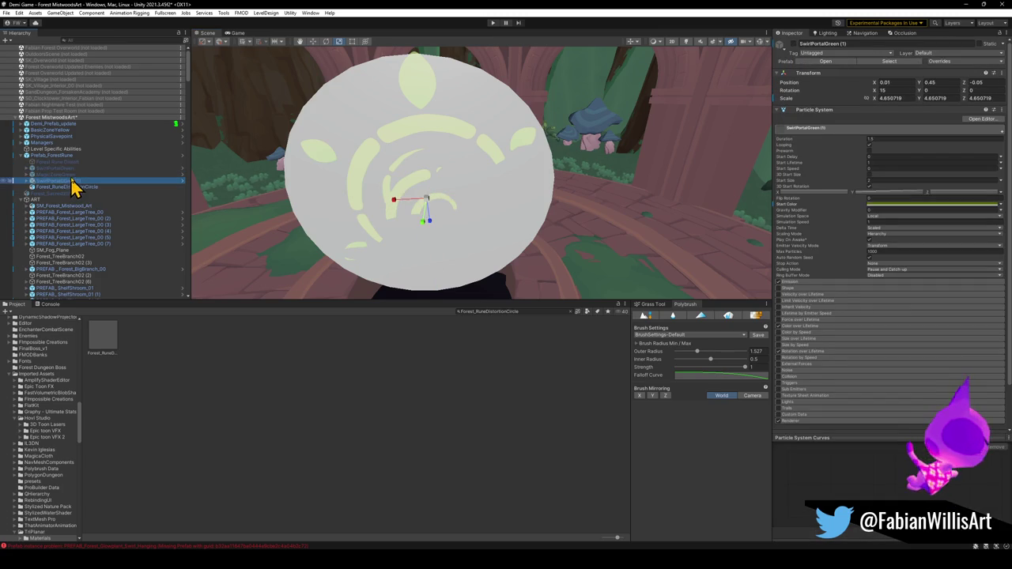
key("Up")
key("Up")
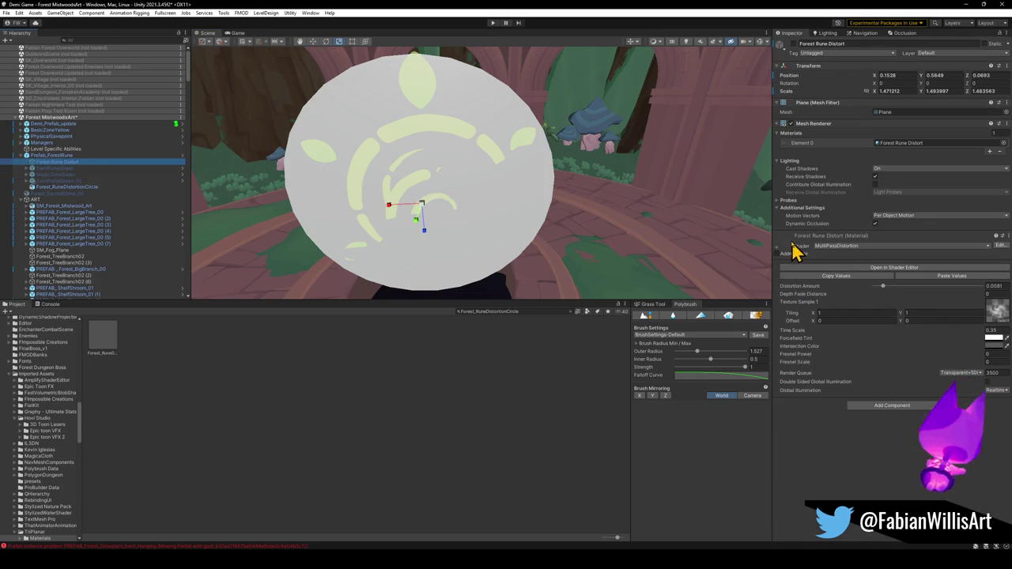
mouse_move(781, 248)
left_mouse_down()
mouse_move(495, 192)
mouse_move(506, 146)
mouse_move(556, 176)
mouse_move(501, 140)
mouse_move(550, 113)
mouse_move(585, 52)
mouse_move(538, 121)
mouse_move(546, 131)
left_mouse_up()
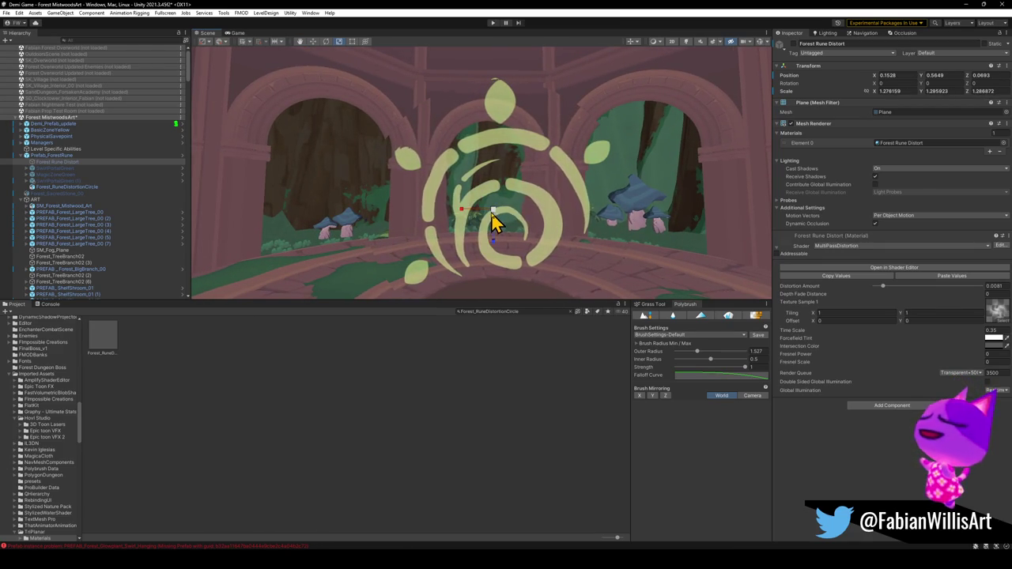
left_click(84, 189)
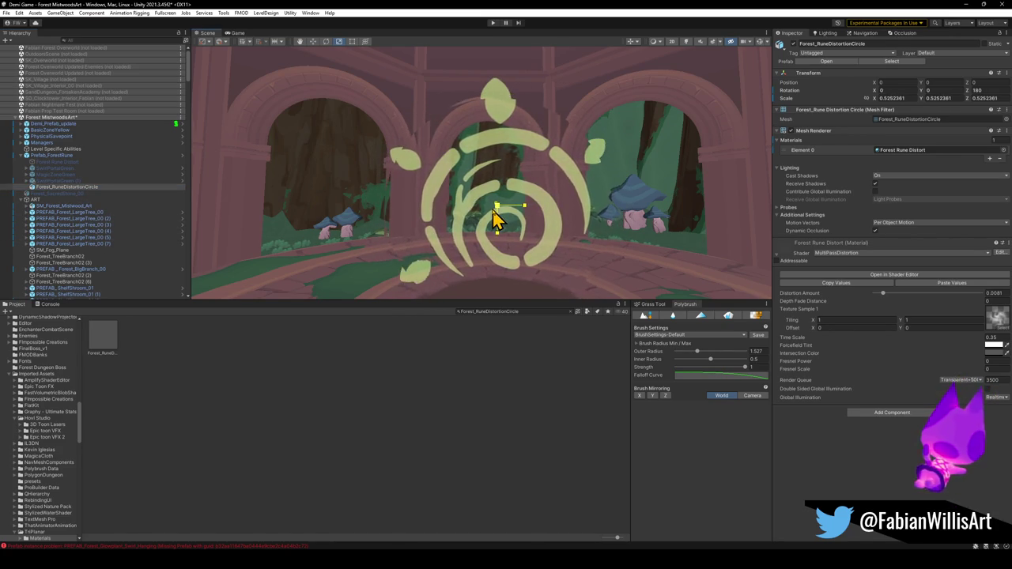
mouse_move(496, 218)
left_mouse_down()
mouse_move(628, 214)
mouse_move(475, 210)
left_mouse_up()
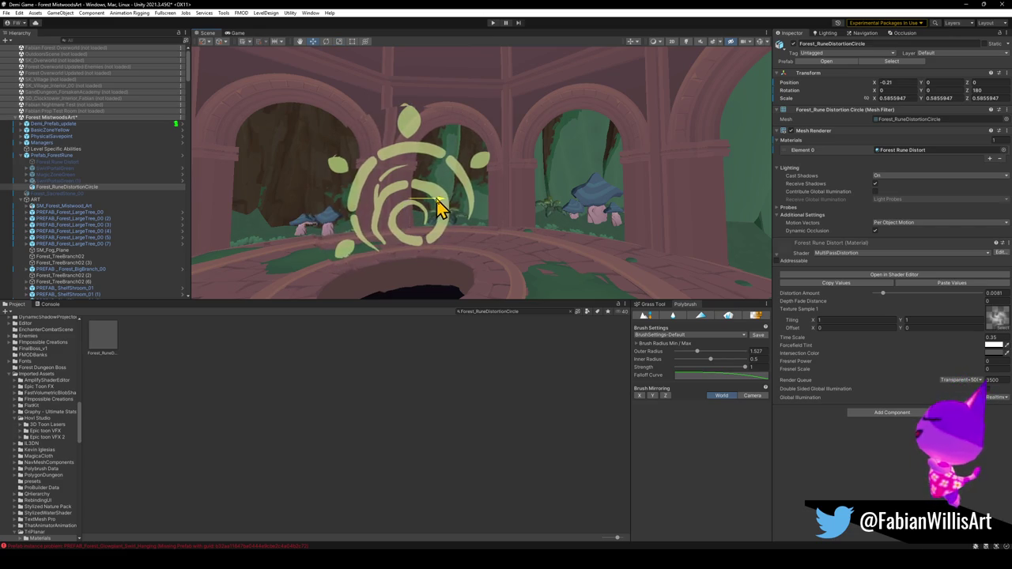
Enable Scene view lighting and effects and orbit around the lit rune and its distortion circle.
mouse_move(437, 207)
left_mouse_down()
mouse_move(445, 198)
mouse_move(437, 201)
left_mouse_up()
left_click(685, 41)
left_click(712, 41)
mouse_move(458, 158)
left_mouse_down()
mouse_move(470, 169)
mouse_move(482, 164)
mouse_move(482, 199)
mouse_move(598, 174)
mouse_move(513, 181)
mouse_move(542, 184)
mouse_move(524, 177)
mouse_move(479, 192)
mouse_move(474, 184)
mouse_move(537, 198)
mouse_move(542, 189)
mouse_move(506, 193)
left_mouse_up()
left_click(378, 212)
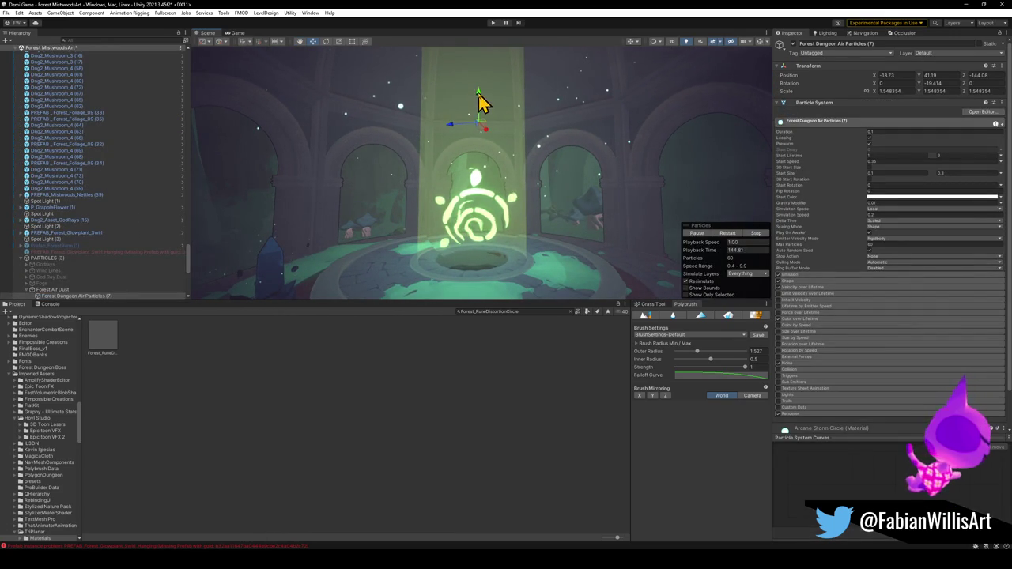
Lower the Forest Dungeon Air Particles (7) emitter slightly and inspect it from several angles.
left_click_drag(468, 174, 466, 194)
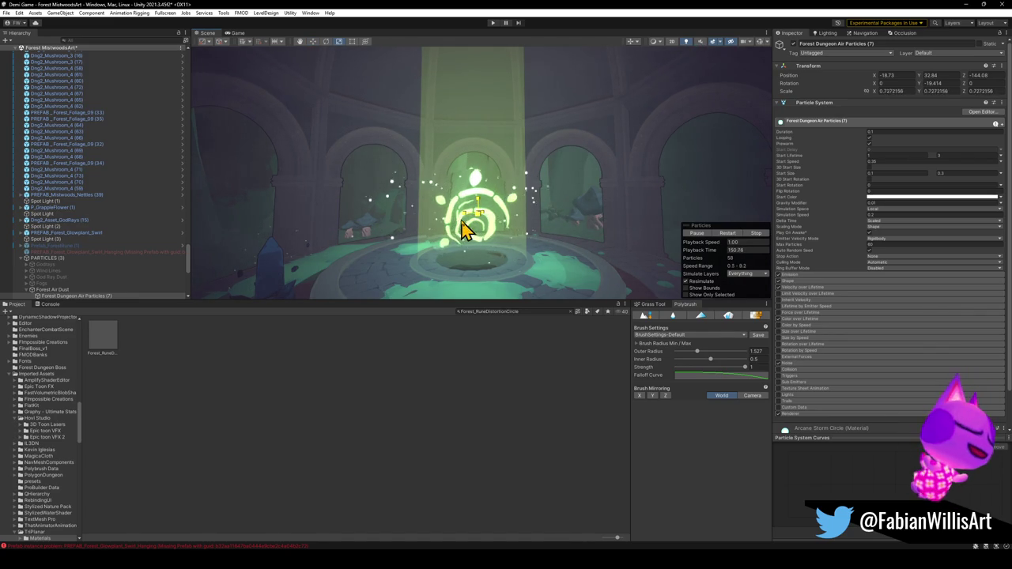
mouse_move(487, 227)
left_mouse_down()
mouse_move(481, 264)
mouse_move(495, 287)
mouse_move(491, 226)
mouse_move(517, 183)
mouse_move(504, 186)
left_mouse_up()
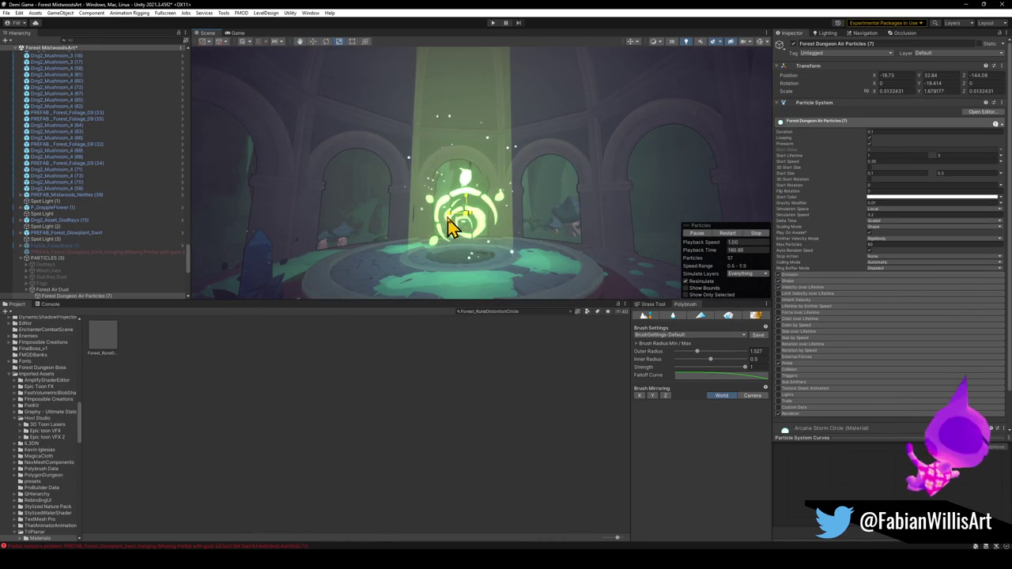
mouse_move(446, 227)
left_mouse_down()
mouse_move(515, 226)
mouse_move(482, 228)
mouse_move(493, 269)
mouse_move(482, 274)
mouse_move(464, 173)
mouse_move(475, 217)
mouse_move(479, 153)
mouse_move(447, 102)
mouse_move(454, 75)
mouse_move(465, 175)
left_mouse_up()
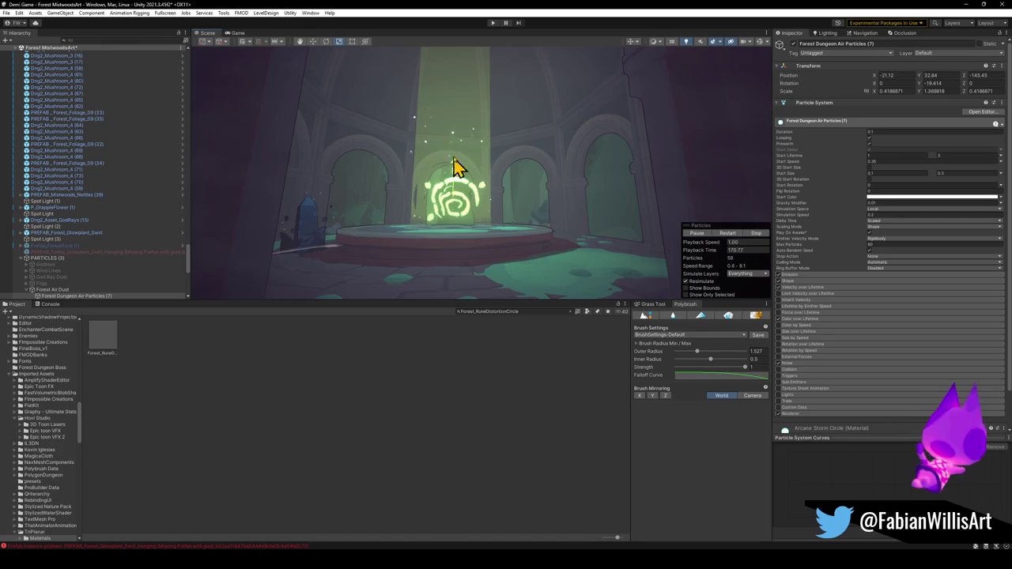
mouse_move(460, 116)
left_mouse_down()
mouse_move(469, 108)
mouse_move(481, 140)
left_mouse_up()
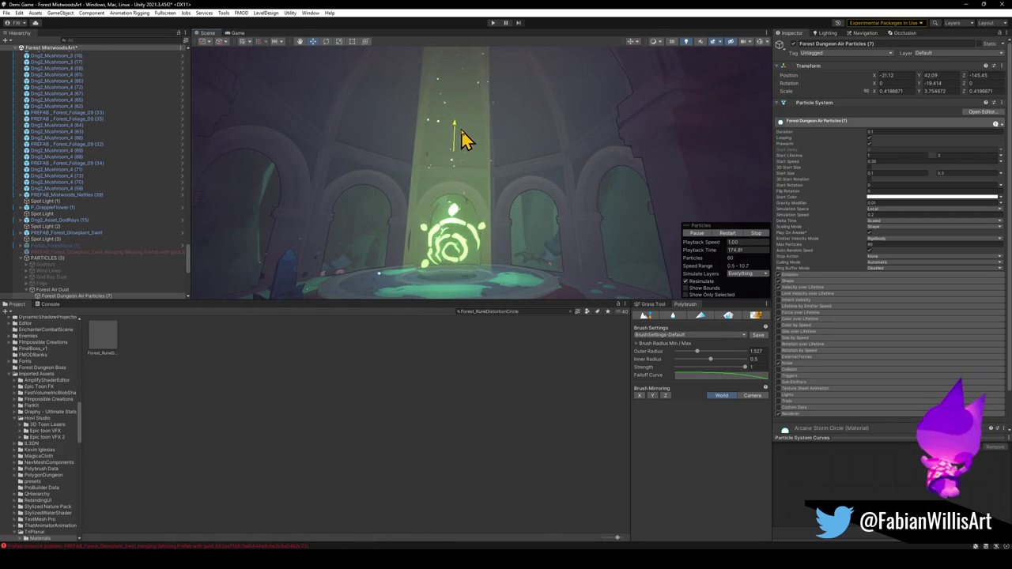
mouse_move(460, 146)
left_mouse_down()
mouse_move(514, 177)
mouse_move(518, 211)
mouse_move(518, 155)
mouse_move(508, 229)
mouse_move(511, 210)
mouse_move(504, 216)
mouse_move(536, 218)
left_mouse_up()
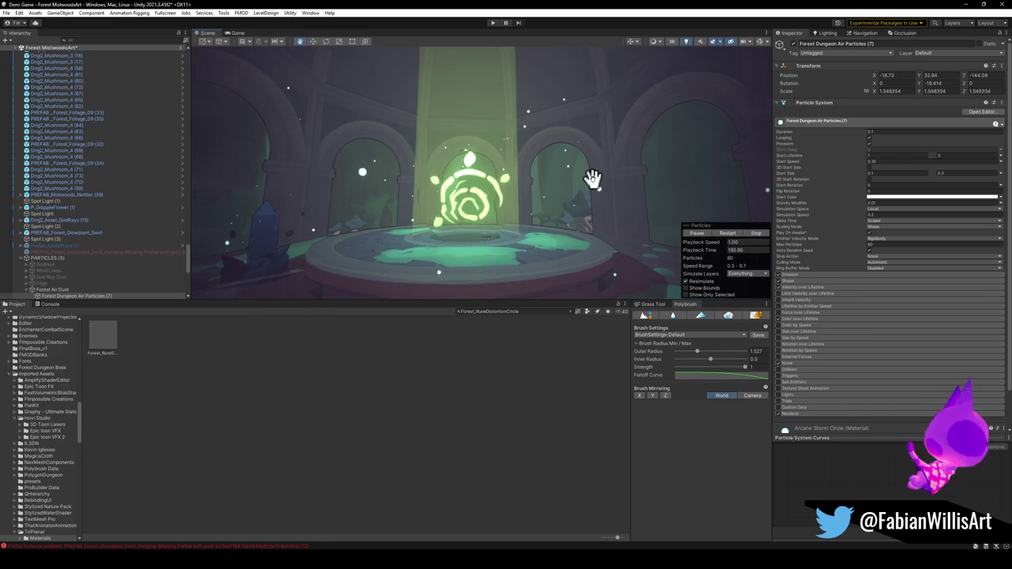
left_click_drag(592, 177, 587, 177)
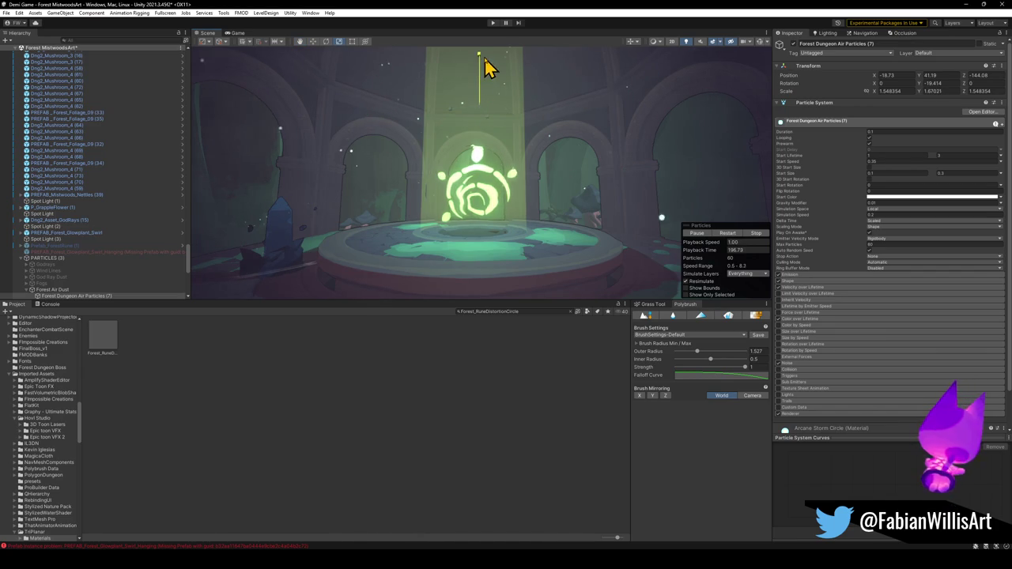
mouse_move(481, 76)
left_mouse_down()
mouse_move(492, 113)
mouse_move(482, 88)
left_mouse_up()
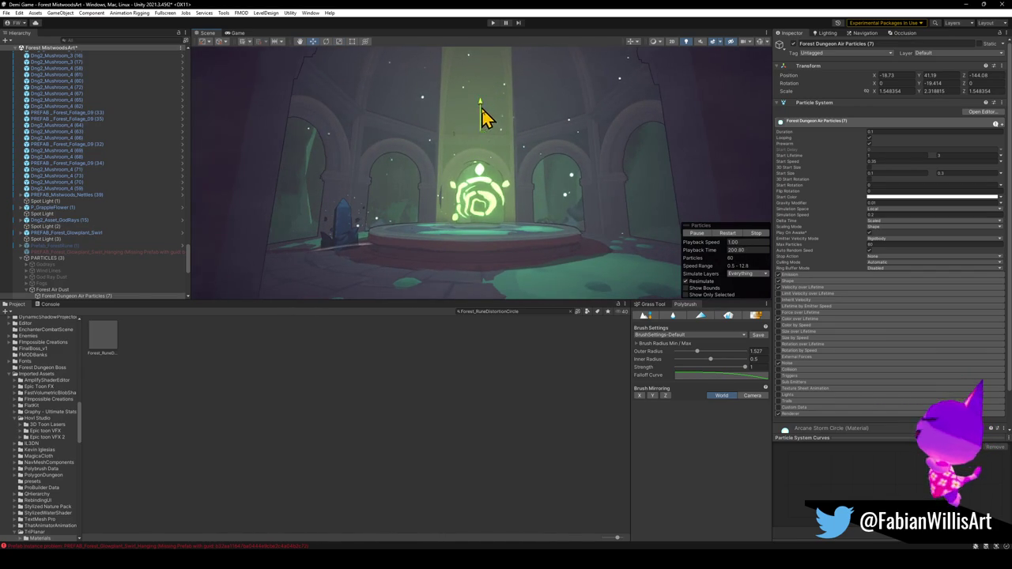
mouse_move(533, 213)
left_mouse_down()
mouse_move(546, 210)
mouse_move(522, 183)
left_mouse_up()
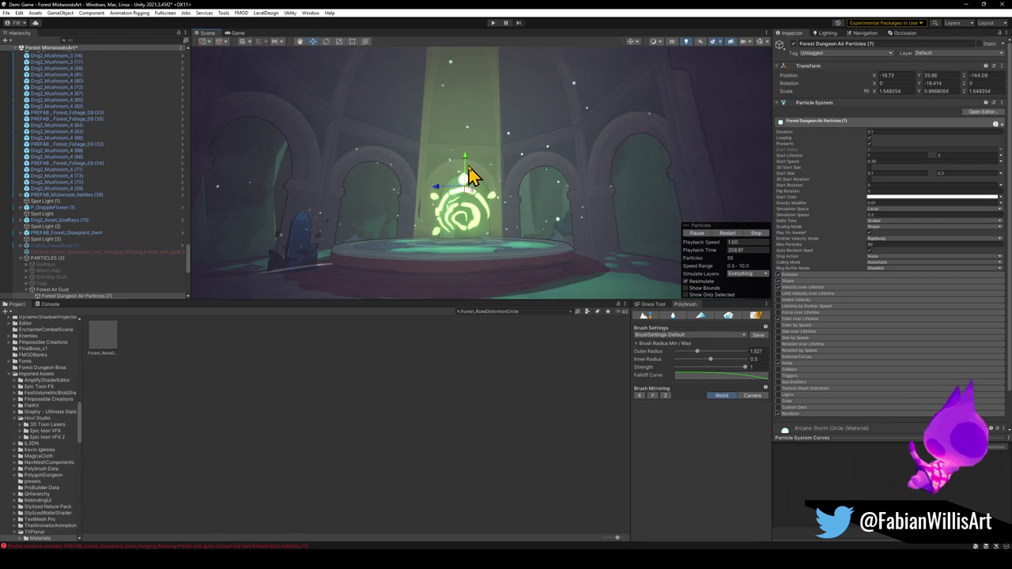
mouse_move(472, 181)
left_mouse_down()
mouse_move(479, 268)
mouse_move(474, 251)
left_mouse_up()
Move the air particles emitter onto the rune and stretch its volume taller to about 2.55 Y.
mouse_move(479, 158)
left_mouse_down()
mouse_move(458, 280)
mouse_move(488, 183)
mouse_move(481, 185)
left_mouse_up()
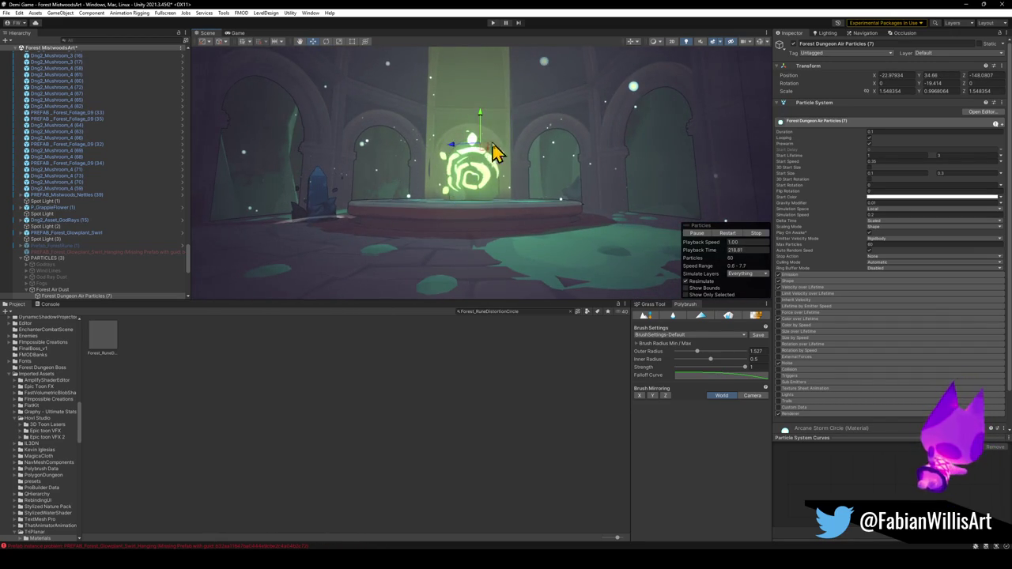
left_click_drag(481, 154, 490, 154)
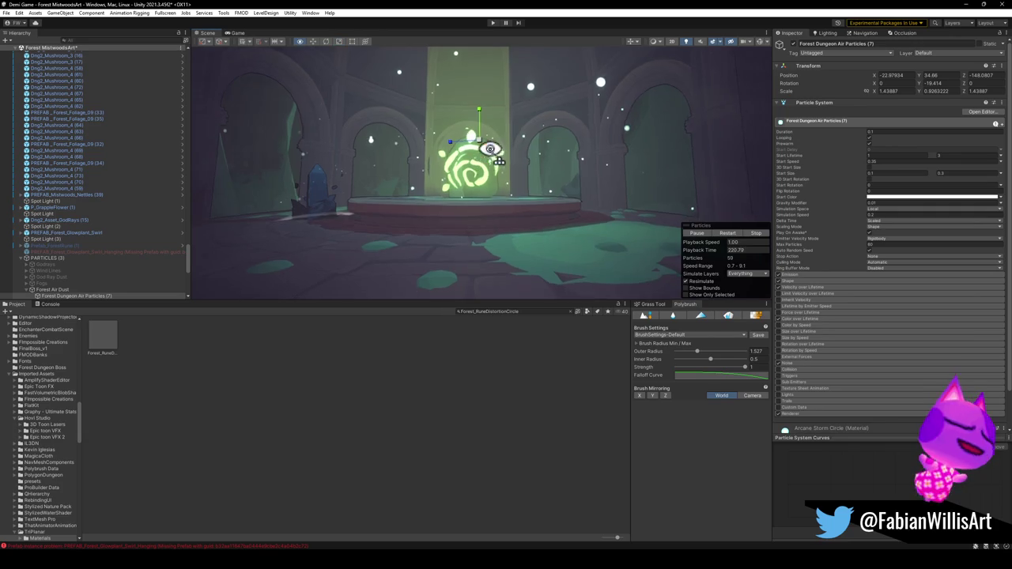
scroll(490, 155, "down", 3)
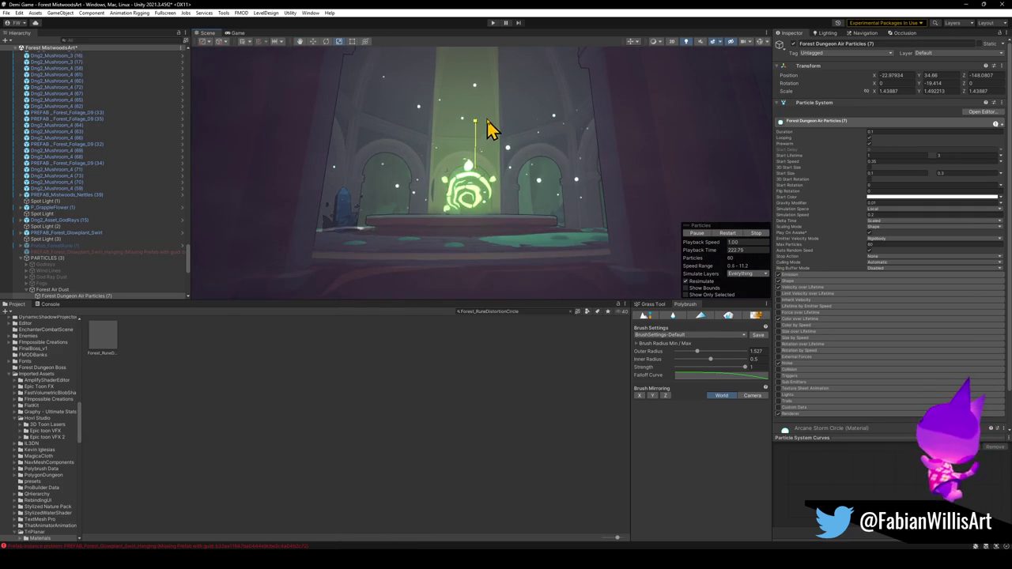
mouse_move(486, 120)
left_mouse_down()
mouse_move(482, 150)
mouse_move(482, 135)
mouse_move(501, 135)
mouse_move(491, 138)
mouse_move(511, 150)
mouse_move(514, 169)
mouse_move(495, 142)
mouse_move(469, 184)
left_mouse_up()
key("w")
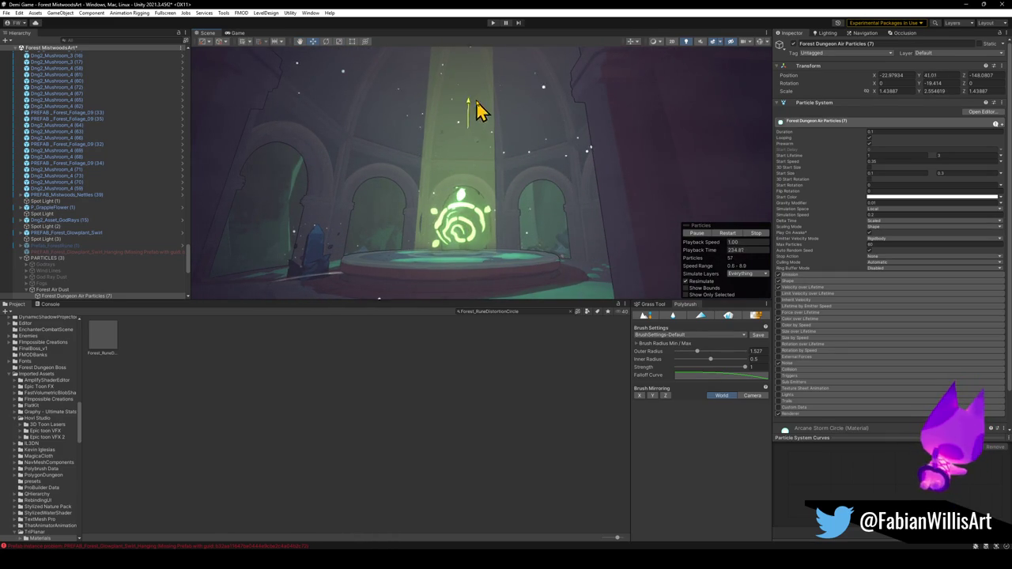
mouse_move(469, 132)
left_mouse_down()
mouse_move(495, 176)
mouse_move(524, 174)
mouse_move(501, 165)
mouse_move(514, 177)
mouse_move(498, 176)
mouse_move(520, 166)
left_mouse_up()
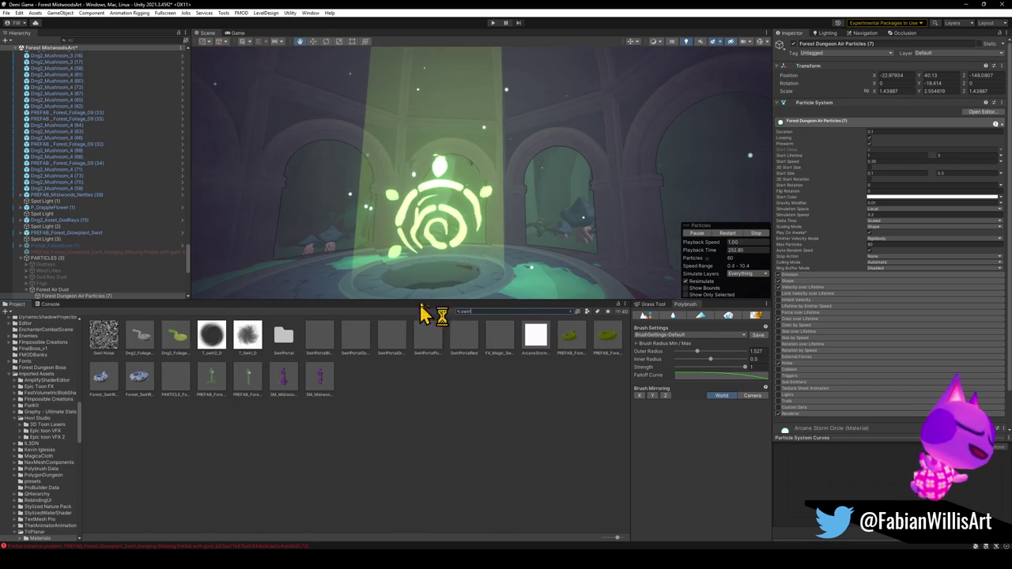
Filter the Project search results for 'wind' to Prefabs only.
scroll(458, 248, "up", 2)
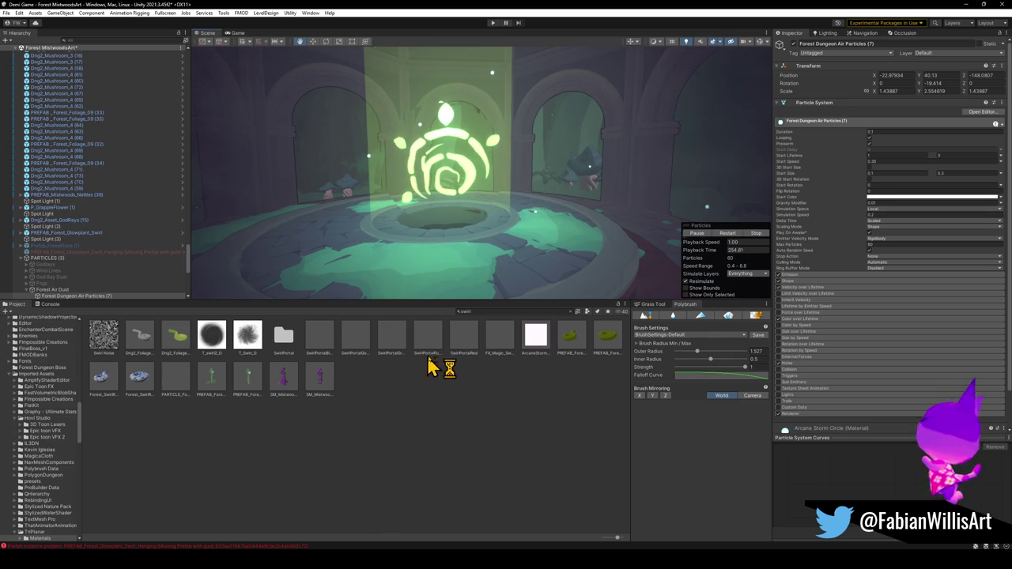
left_click(491, 312)
type("wind")
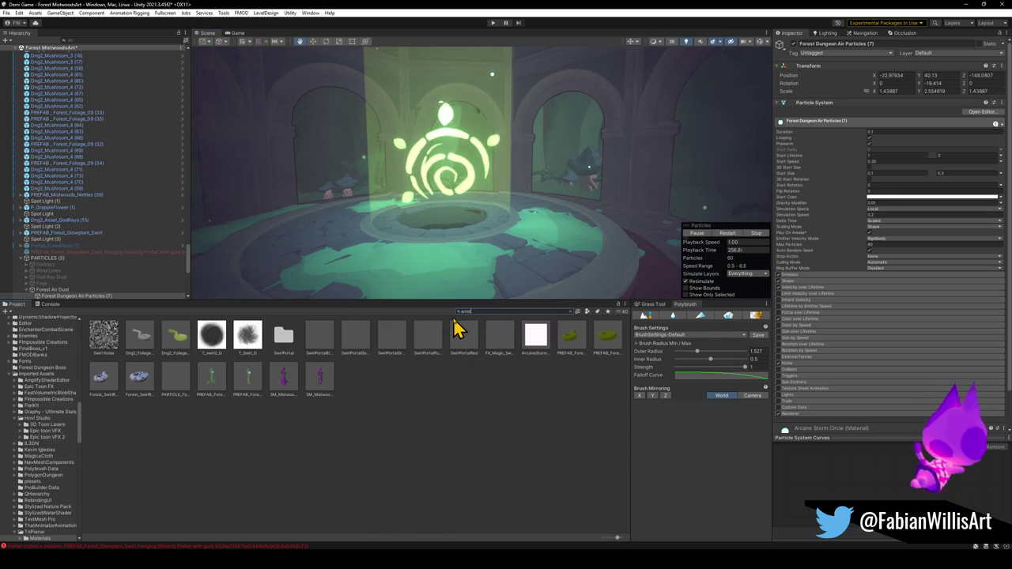
left_click(587, 313)
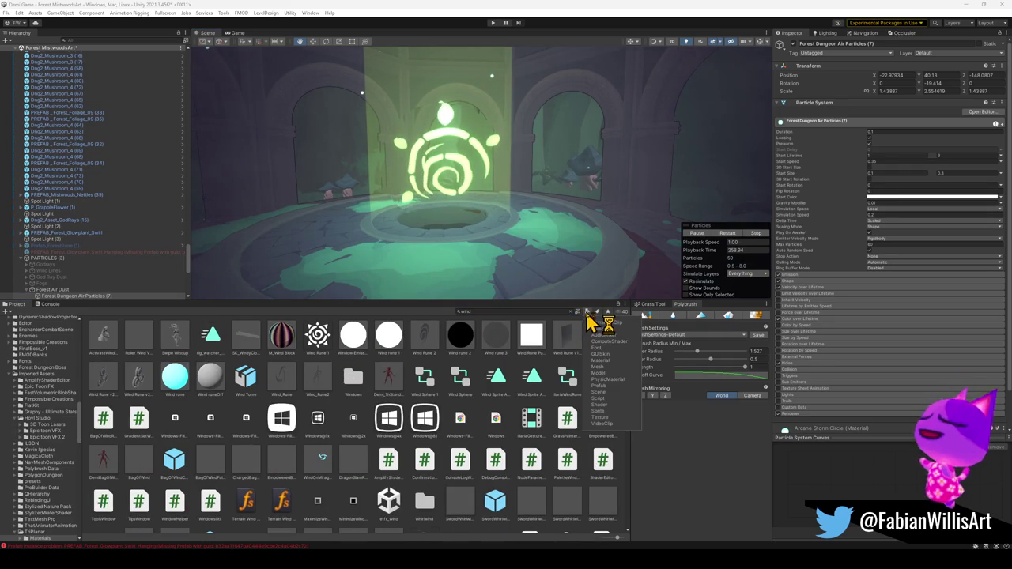
left_click(609, 388)
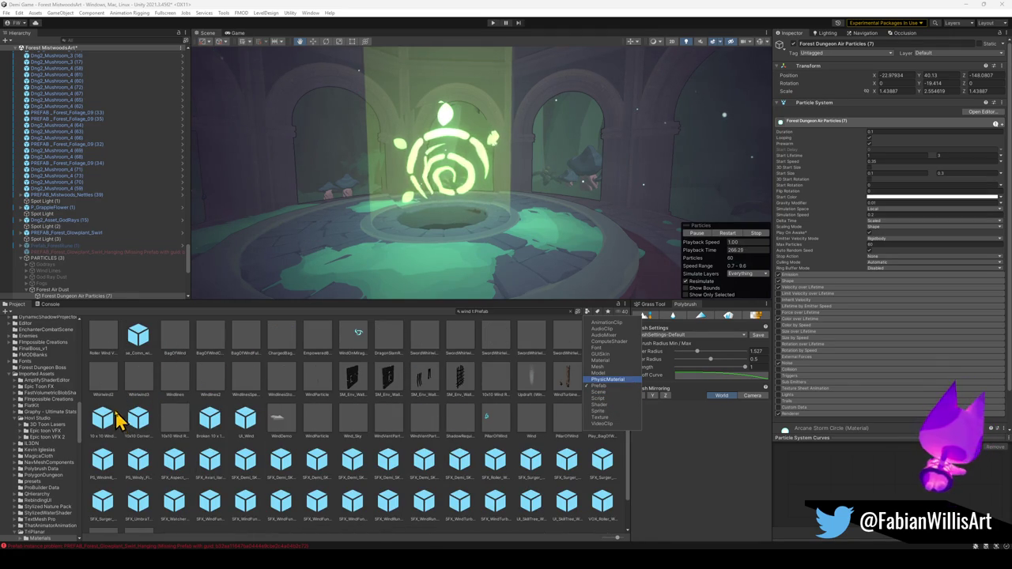
Preview wind prefabs such as Whirlwind and UI_Wind, then place ShadowRequiemWindup at the portal base.
mouse_move(104, 392)
left_mouse_down()
mouse_move(313, 277)
mouse_move(362, 271)
mouse_move(354, 260)
mouse_move(150, 387)
mouse_move(358, 256)
mouse_move(153, 372)
mouse_move(444, 215)
left_mouse_up()
key("Escape")
left_click_drag(168, 388, 336, 273)
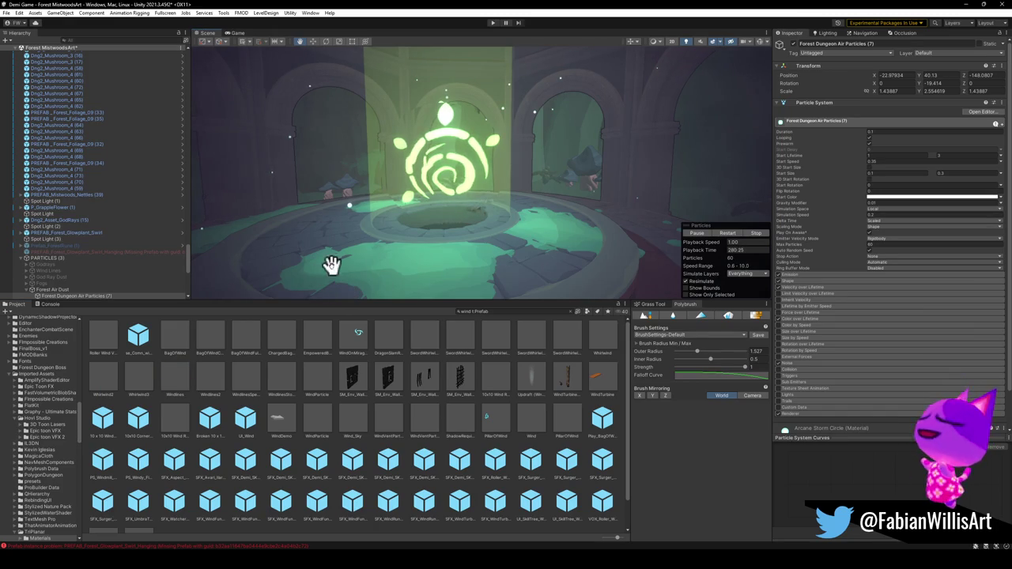
mouse_move(219, 408)
left_mouse_down()
mouse_move(361, 262)
mouse_move(373, 273)
mouse_move(286, 261)
mouse_move(282, 249)
left_mouse_up()
key("Escape")
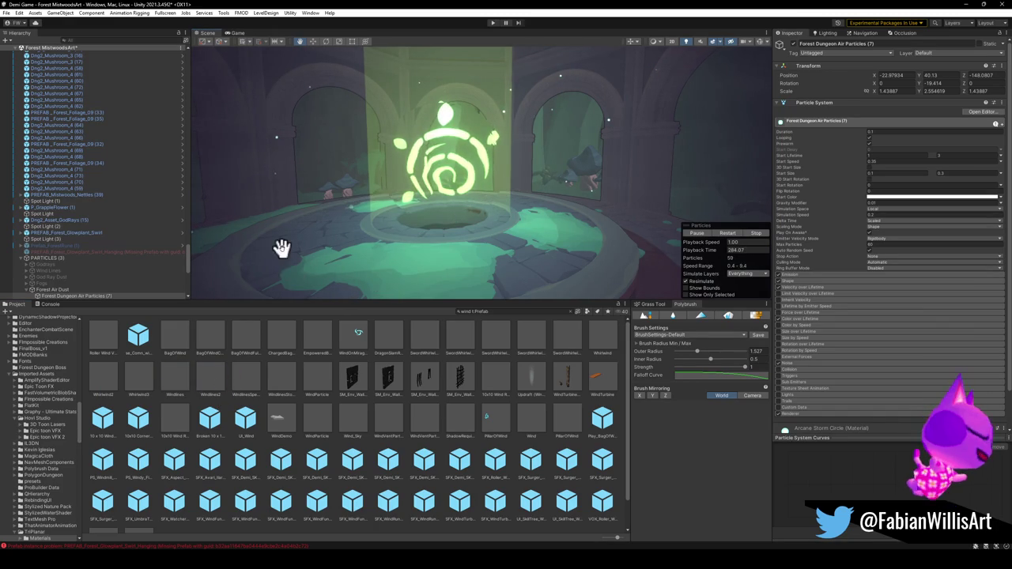
mouse_move(253, 417)
left_mouse_down()
mouse_move(293, 356)
mouse_move(315, 250)
mouse_move(288, 411)
mouse_move(342, 348)
left_mouse_up()
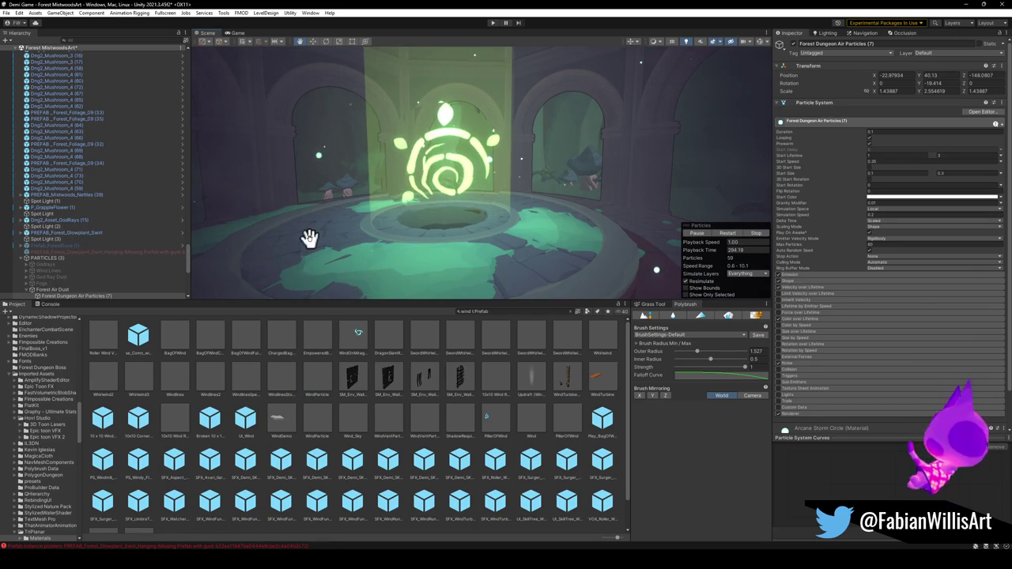
mouse_move(332, 460)
left_mouse_down()
mouse_move(283, 255)
mouse_move(503, 392)
left_mouse_up()
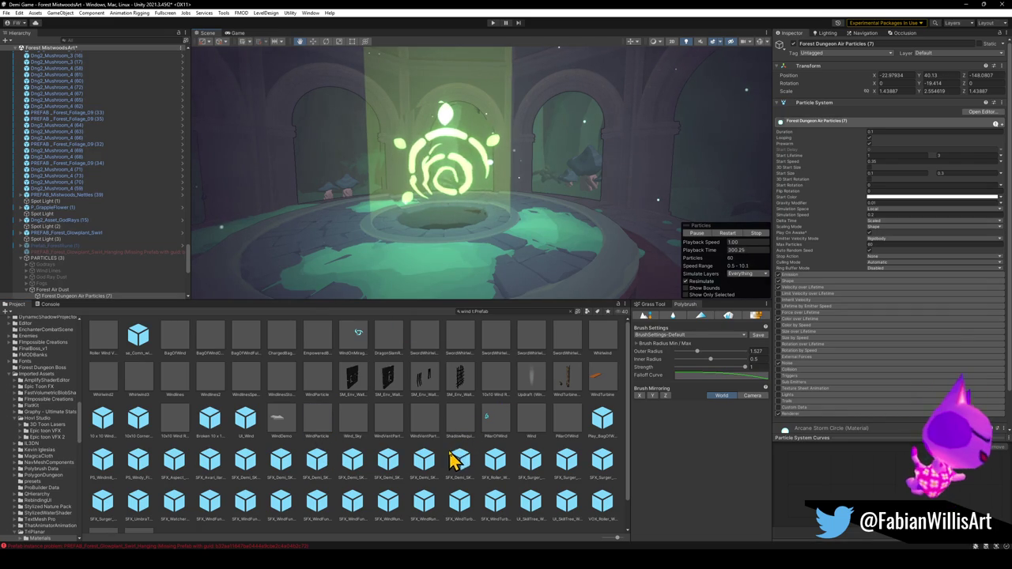
mouse_move(454, 457)
left_mouse_down()
mouse_move(334, 271)
mouse_move(343, 284)
mouse_move(336, 271)
mouse_move(340, 279)
mouse_move(395, 253)
mouse_move(424, 219)
mouse_move(442, 230)
mouse_move(446, 218)
mouse_move(452, 228)
mouse_move(446, 215)
mouse_move(449, 250)
mouse_move(459, 226)
mouse_move(480, 219)
left_mouse_up()
Scale the ShadowRequiemWindup effect up to about 1.75.
key("r")
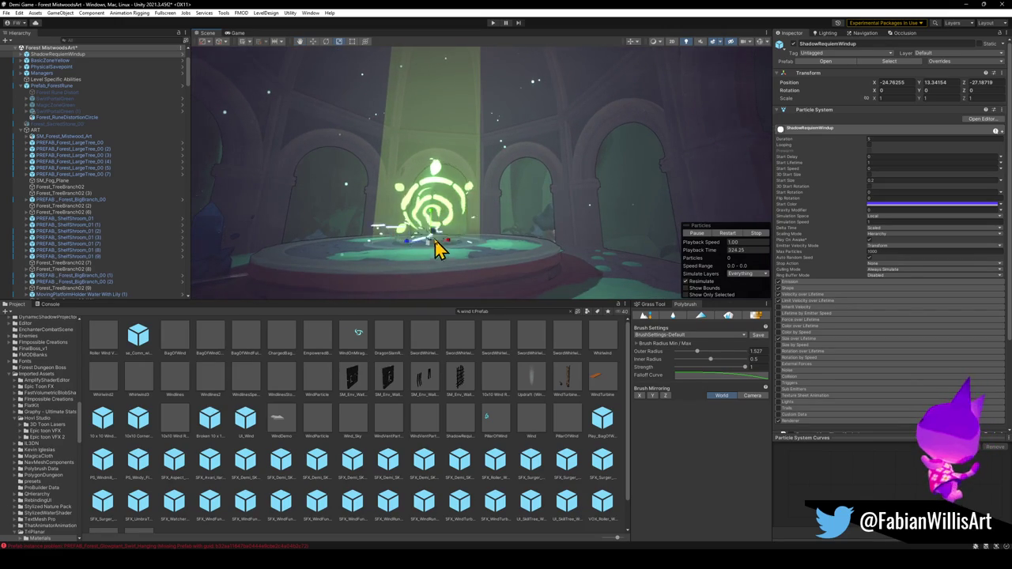
left_click_drag(427, 242, 457, 239)
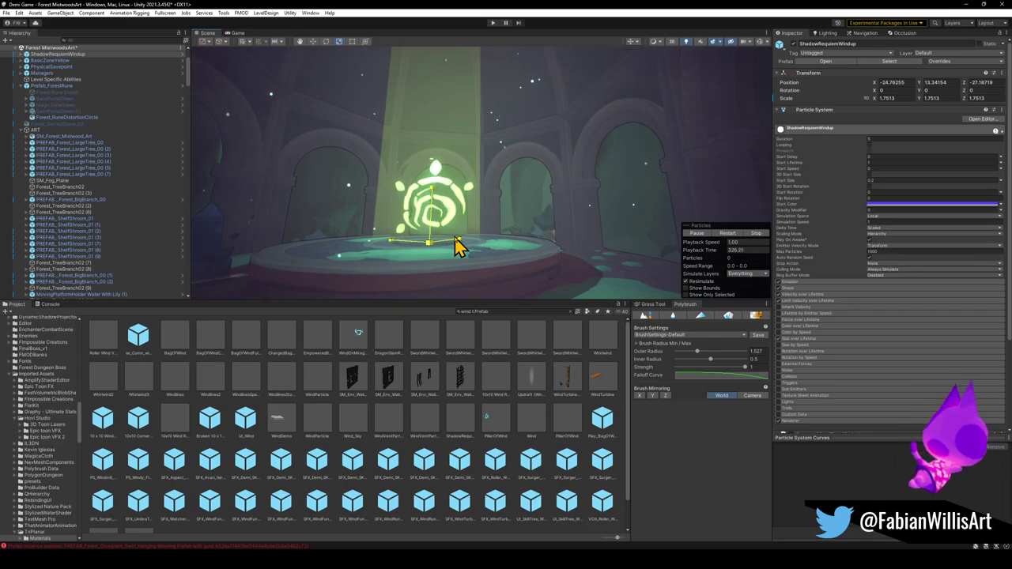
left_click(432, 296)
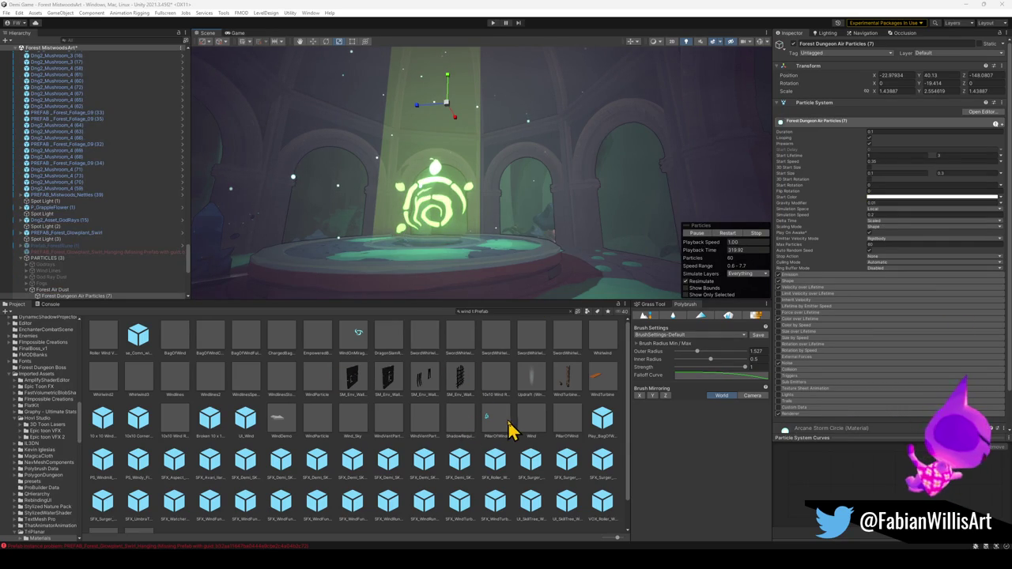
Try several other wind assets and meshes in the scene, cancelling each placement.
mouse_move(489, 388)
left_mouse_down()
mouse_move(369, 255)
mouse_move(362, 280)
left_mouse_up()
key("Escape")
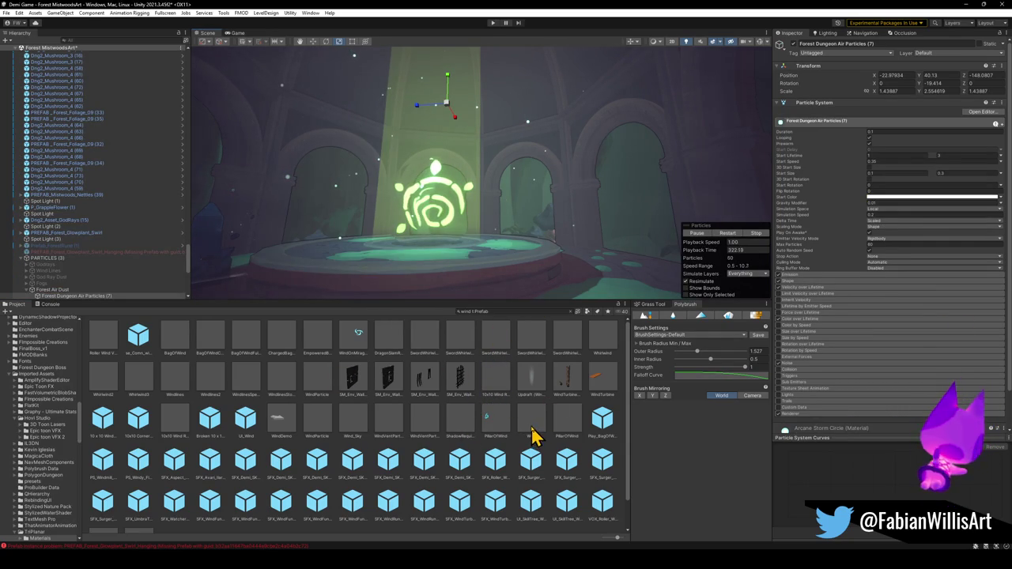
mouse_move(537, 437)
left_mouse_down()
mouse_move(381, 282)
mouse_move(386, 260)
left_mouse_up()
mouse_move(589, 409)
left_mouse_down()
mouse_move(581, 427)
mouse_move(378, 286)
mouse_move(396, 259)
mouse_move(386, 263)
left_mouse_up()
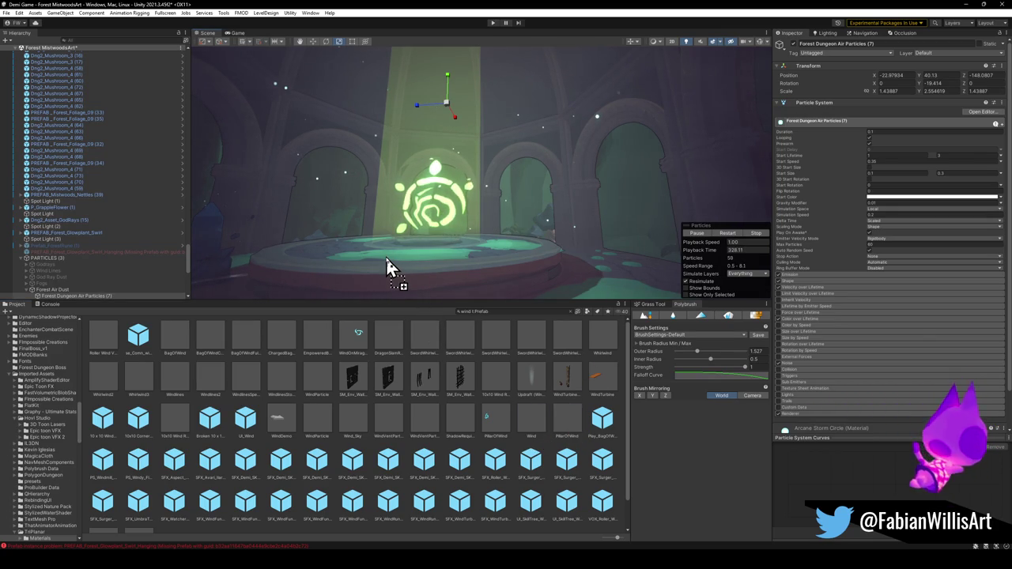
mouse_move(602, 348)
left_mouse_down()
mouse_move(368, 260)
mouse_move(582, 355)
mouse_move(448, 273)
mouse_move(402, 280)
mouse_move(400, 265)
mouse_move(388, 287)
mouse_move(554, 347)
left_mouse_up()
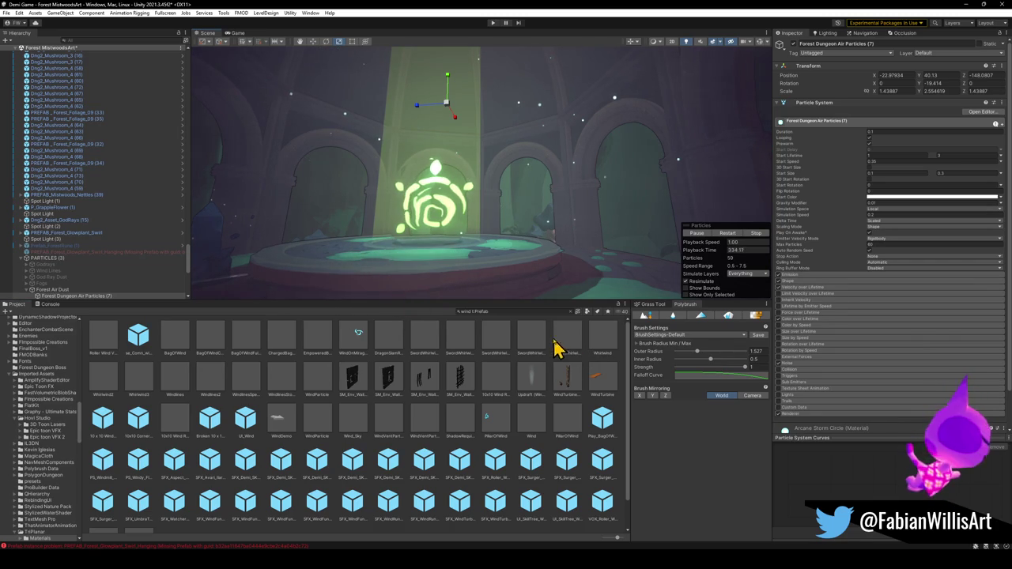
left_click_drag(427, 270, 402, 282)
mouse_move(498, 357)
left_mouse_down()
mouse_move(409, 289)
mouse_move(459, 346)
mouse_move(385, 290)
mouse_move(436, 343)
mouse_move(426, 369)
left_mouse_up()
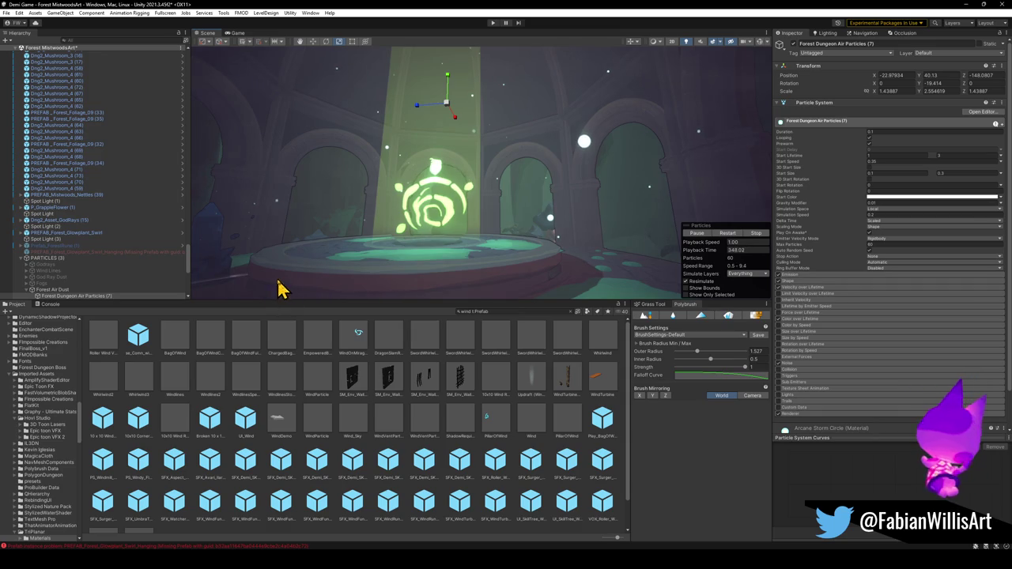
Place Roller Wind on the platform, rotate and enlarge it, then undo those changes and deselect.
mouse_move(103, 346)
left_mouse_down()
mouse_move(384, 253)
mouse_move(403, 214)
mouse_move(466, 204)
mouse_move(535, 217)
left_mouse_up()
key("e")
key("r")
mouse_move(381, 248)
left_mouse_down()
mouse_move(440, 229)
mouse_move(508, 235)
mouse_move(411, 253)
mouse_move(409, 274)
mouse_move(439, 268)
mouse_move(413, 272)
left_mouse_up()
key("ctrl+z")
key("ctrl+z")
left_click(417, 271)
key("ctrl+z")
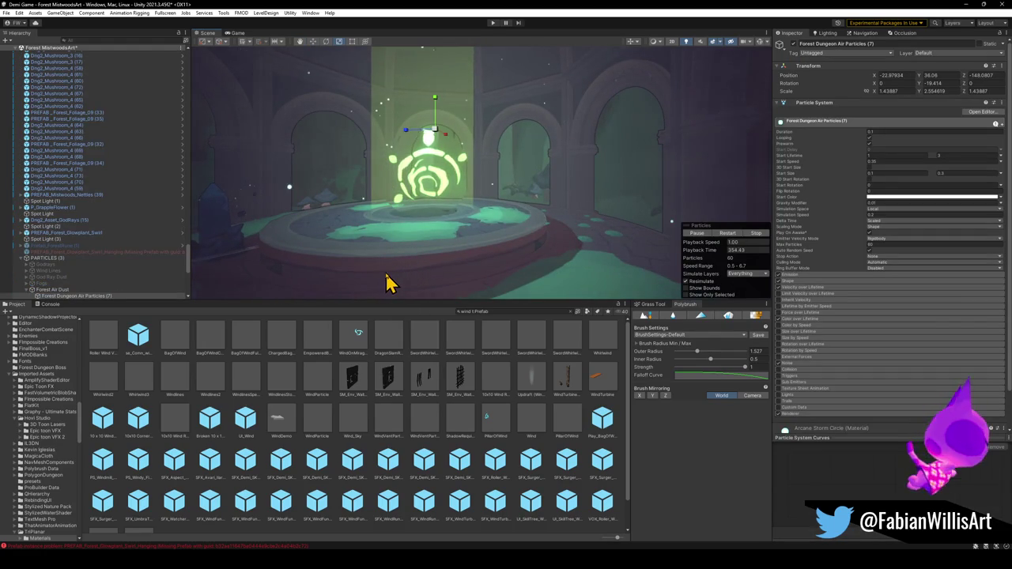
key("ctrl+y")
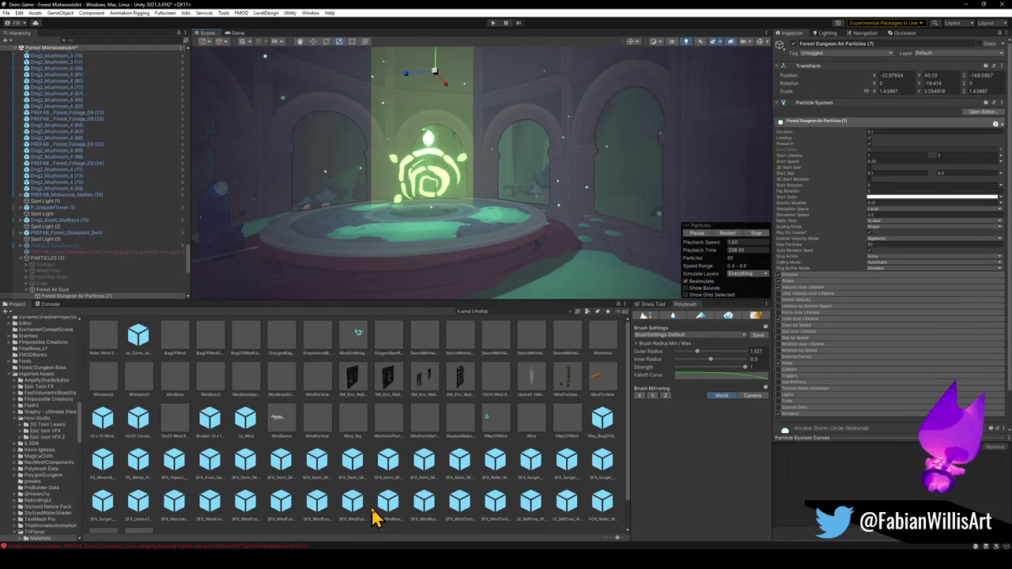
key("ctrl+shift+d")
scroll(135, 237, "up", 5)
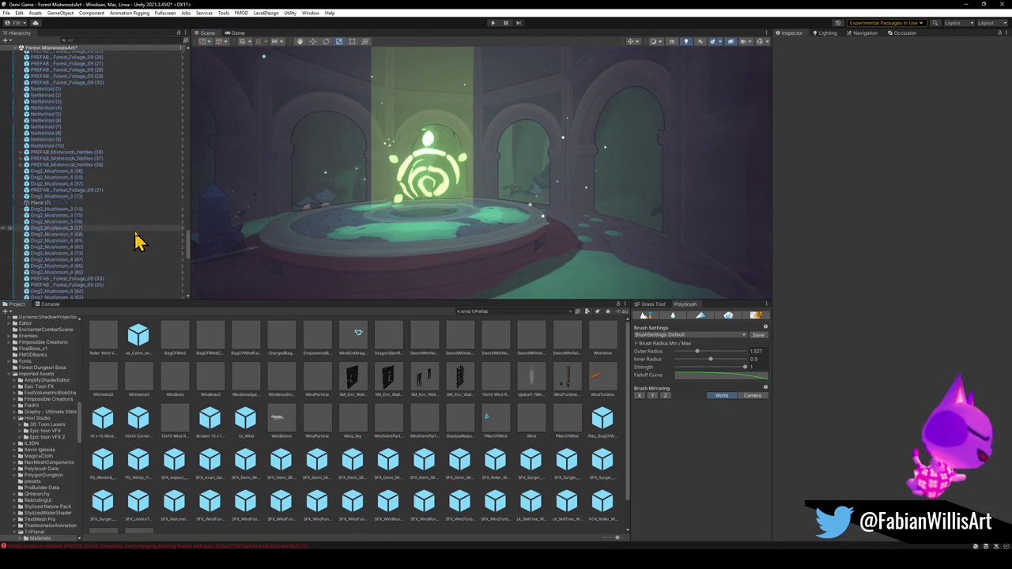
Add an Auto Move component to Prefab_ForestRune.
mouse_move(190, 252)
left_mouse_down()
mouse_move(195, 82)
mouse_move(185, 68)
left_mouse_up()
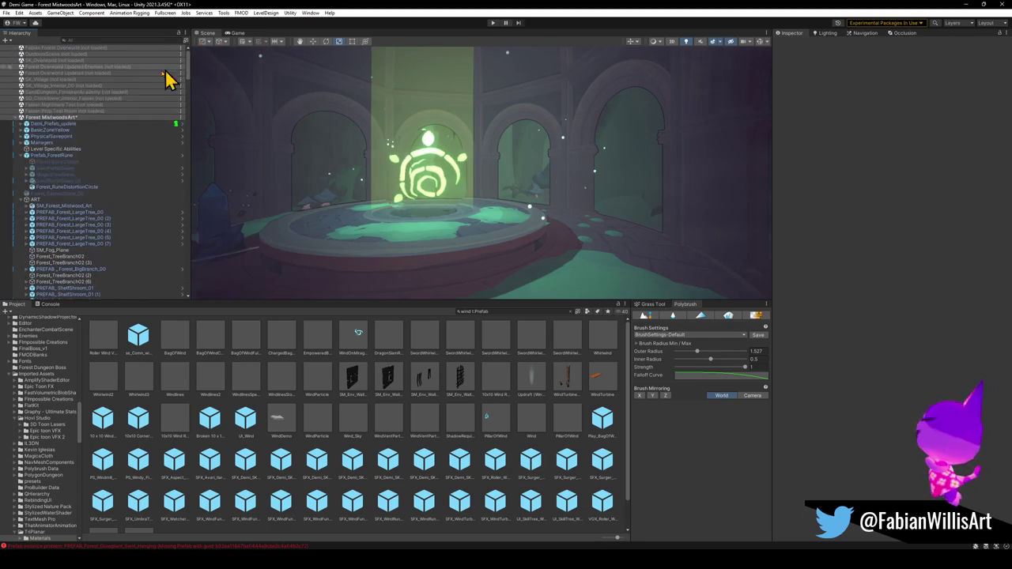
left_click(22, 155)
left_click(49, 156)
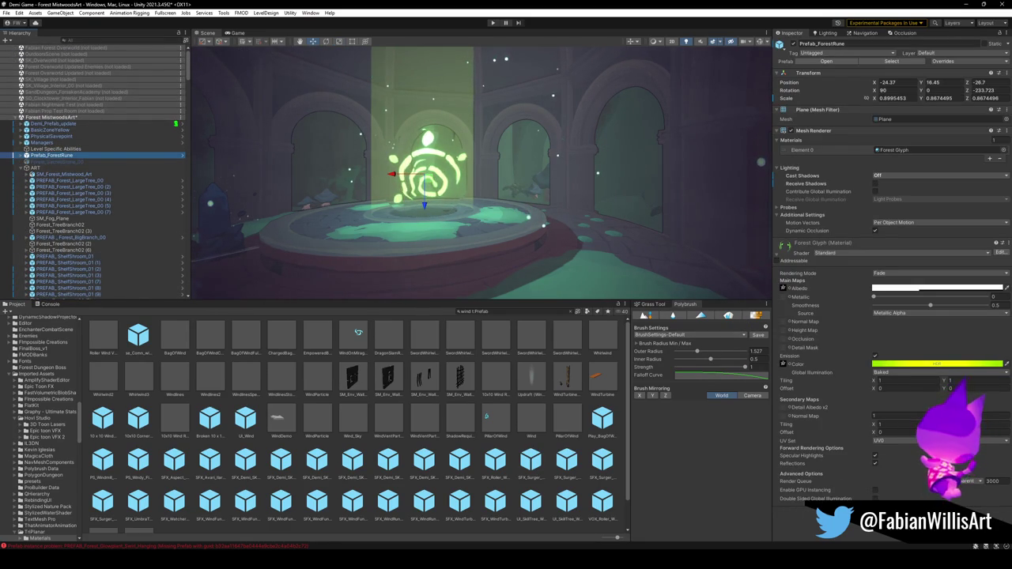
left_click(869, 531)
type("auto")
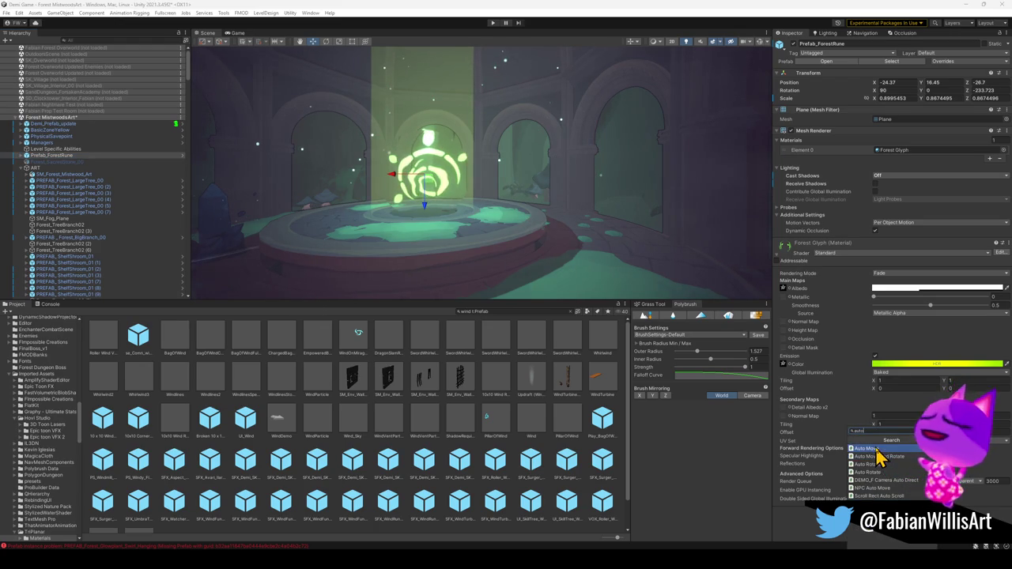
left_click(875, 449)
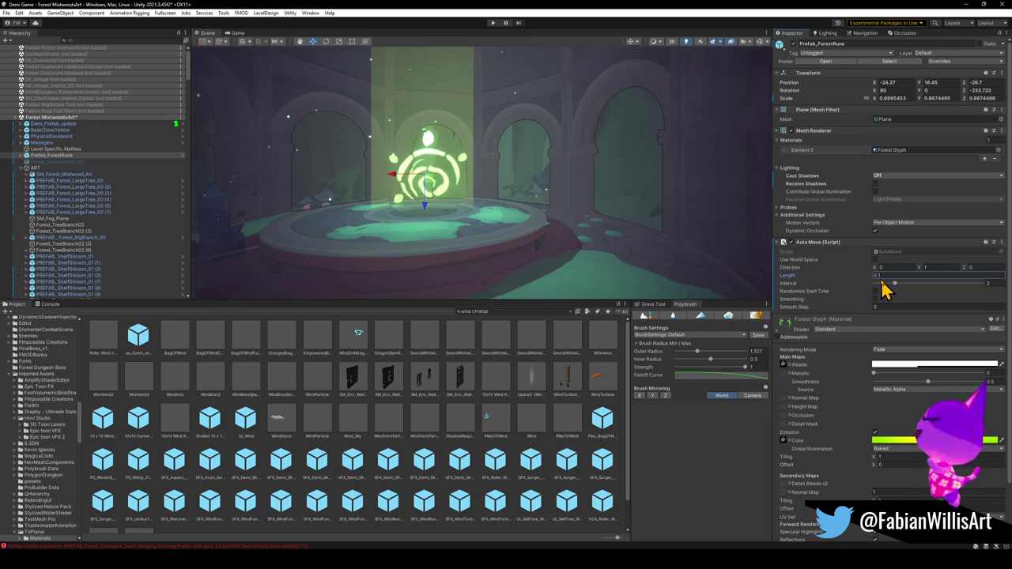
Set the Auto Move Direction Y to 0.2 and Interval to 5.
key("BackSpace")
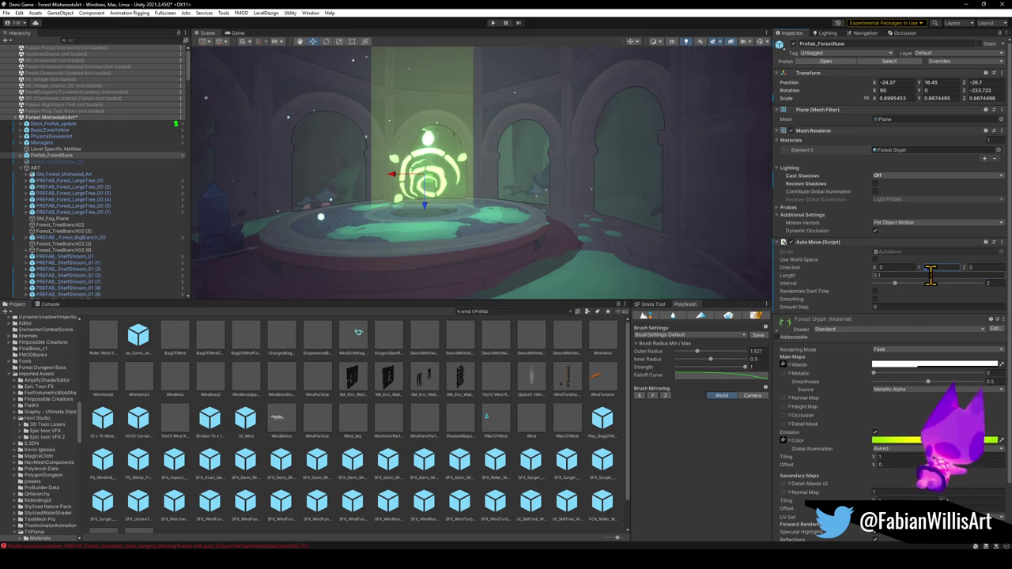
type("0.2")
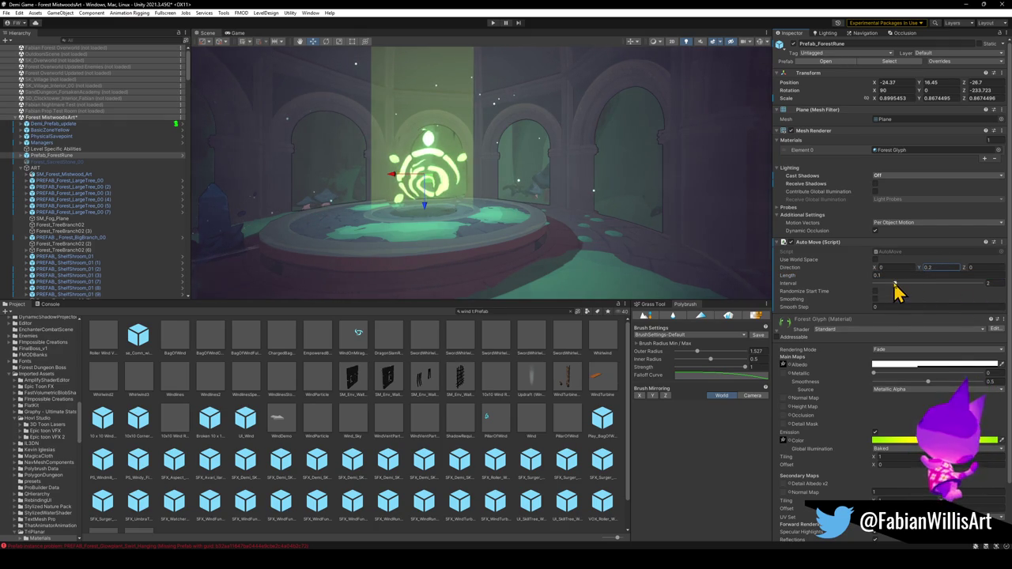
left_click_drag(898, 291, 928, 291)
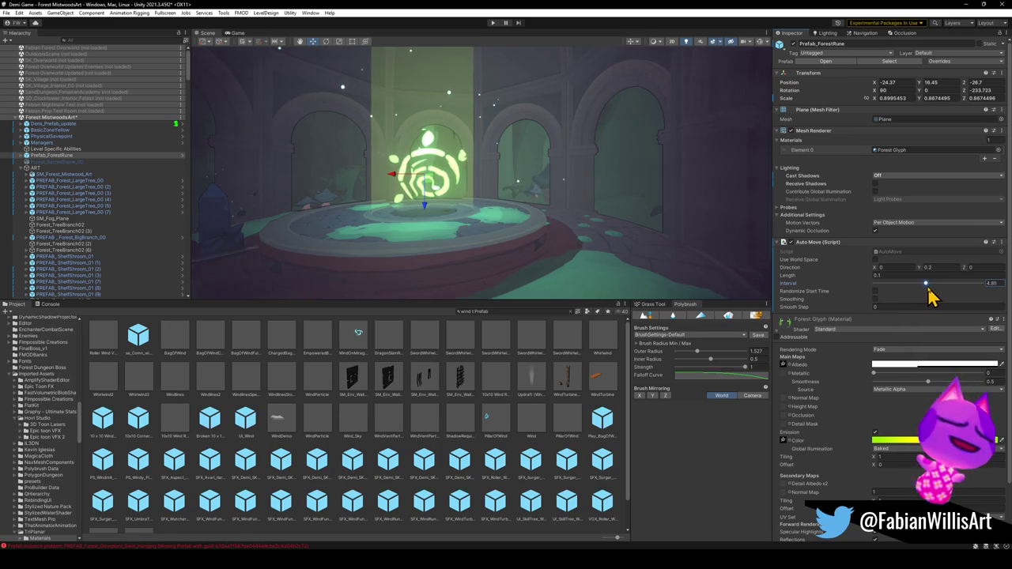
left_click(993, 282)
type("5")
key("Return")
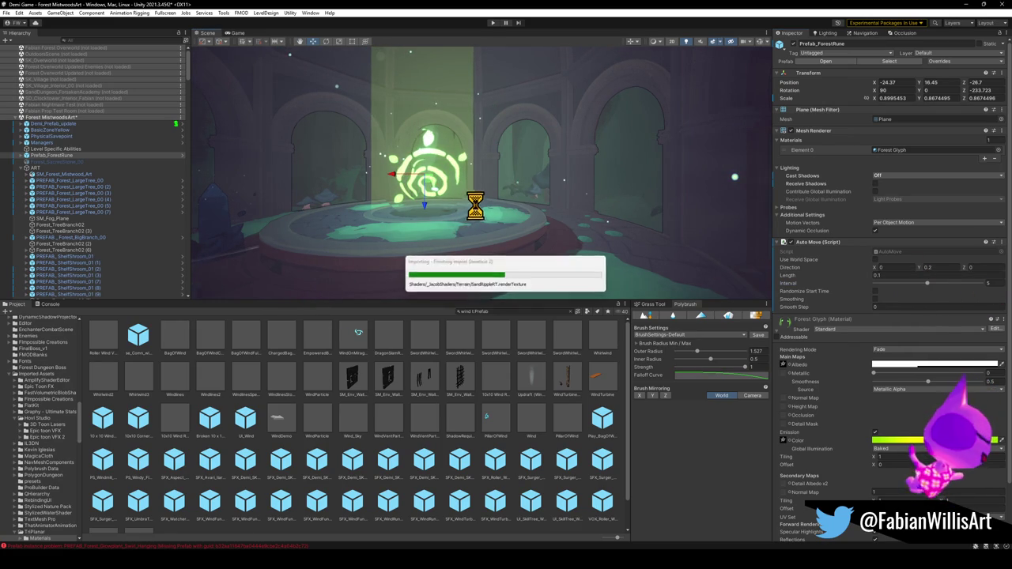
Enter Play mode, then fly the Scene camera close to the rune glyph.
left_click(493, 23)
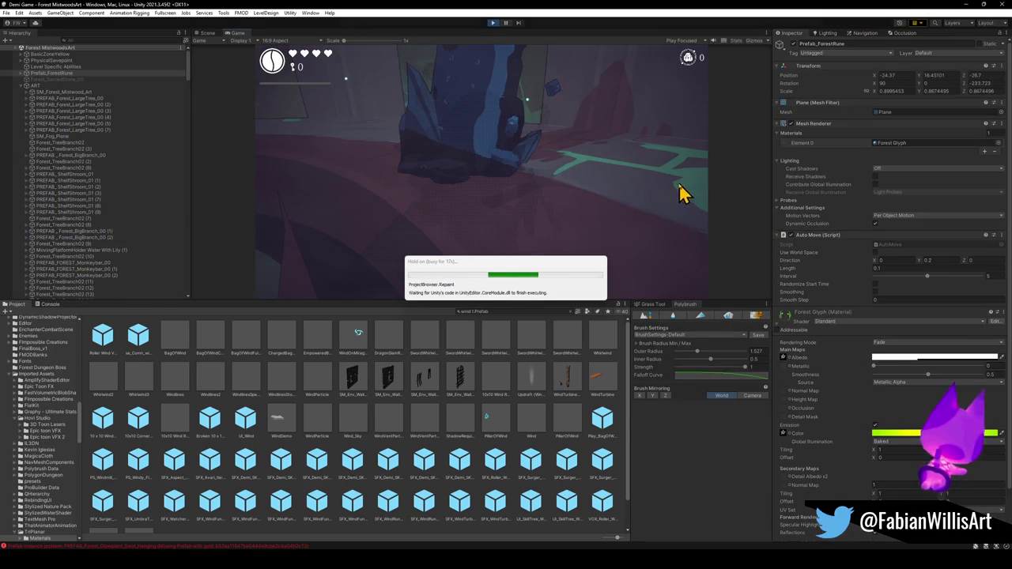
left_click(208, 34)
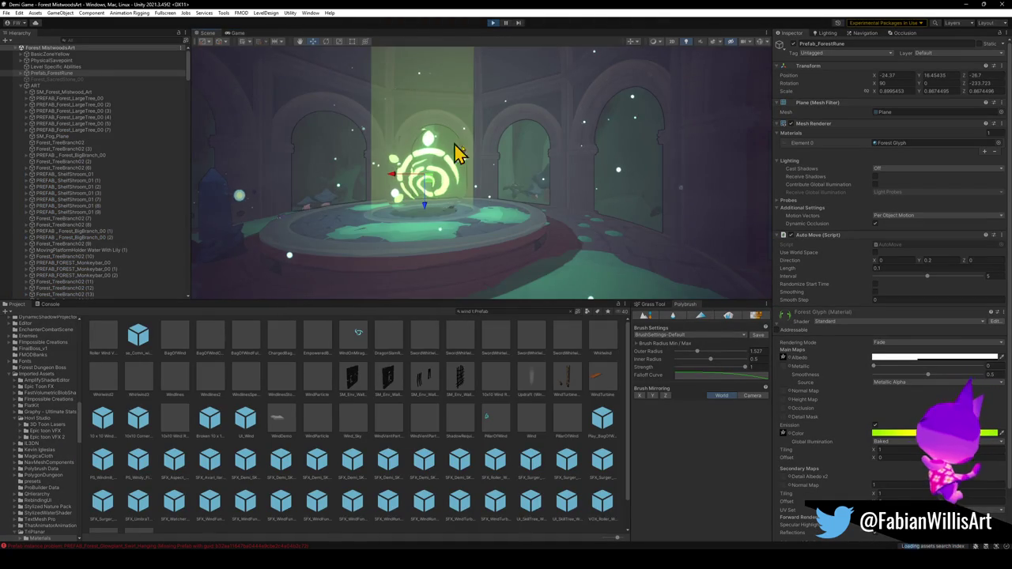
key("w")
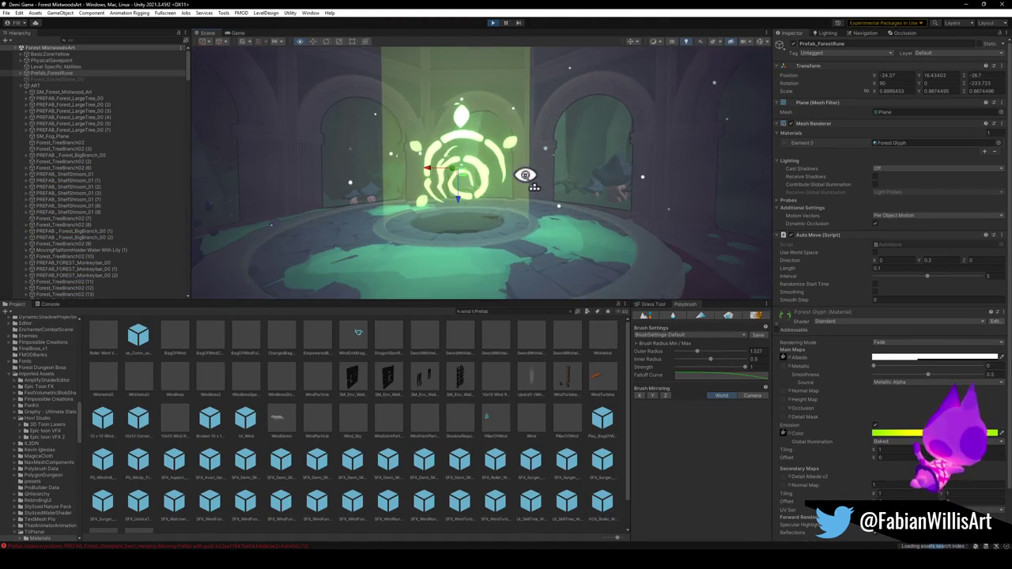
key("w")
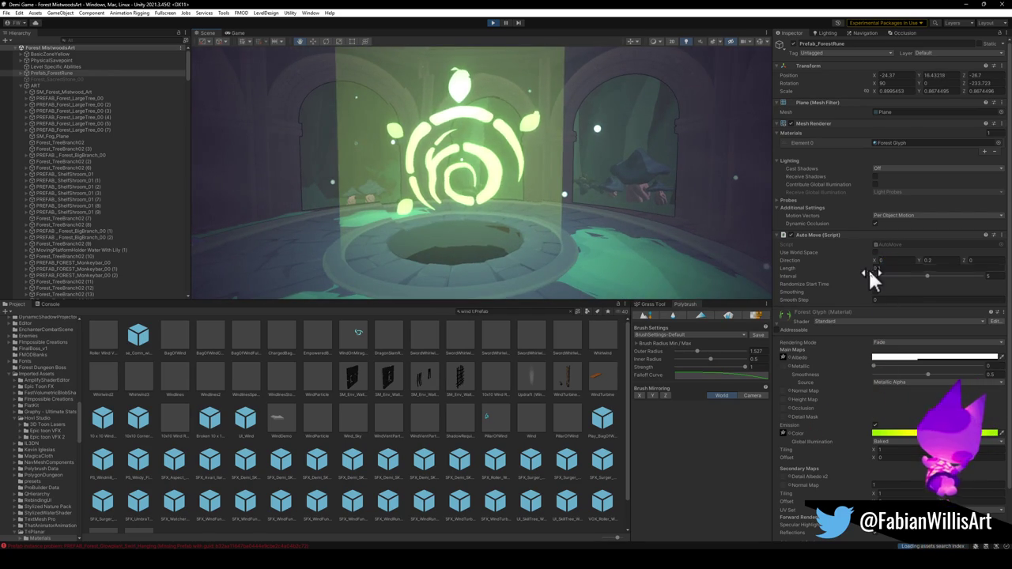
Adjust the Auto Move Length to about 1.97, then return to the running Game view.
left_click_drag(871, 266, 899, 269)
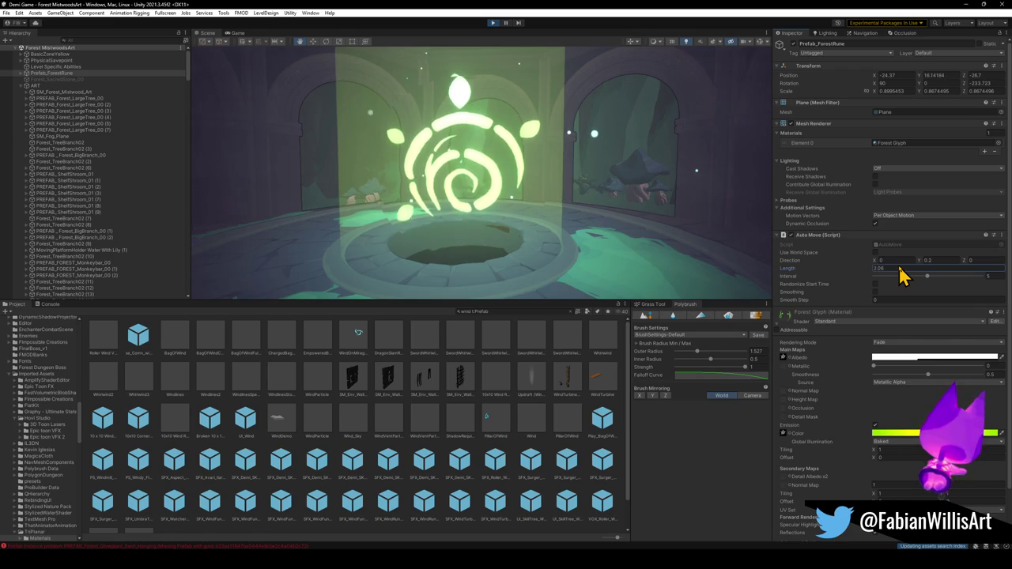
left_click(898, 267)
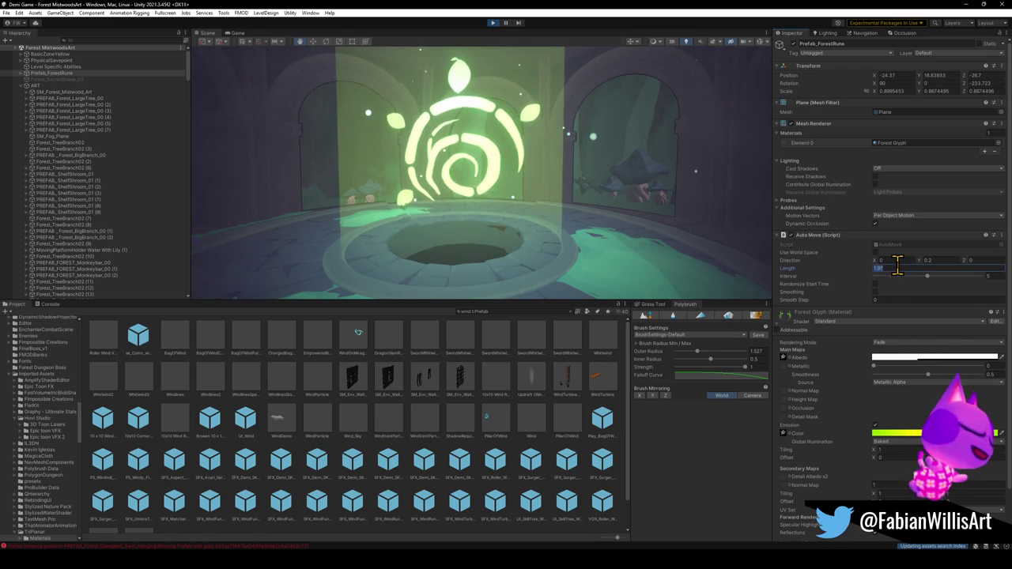
mouse_move(898, 267)
left_mouse_down()
mouse_move(874, 269)
mouse_move(951, 277)
left_mouse_up()
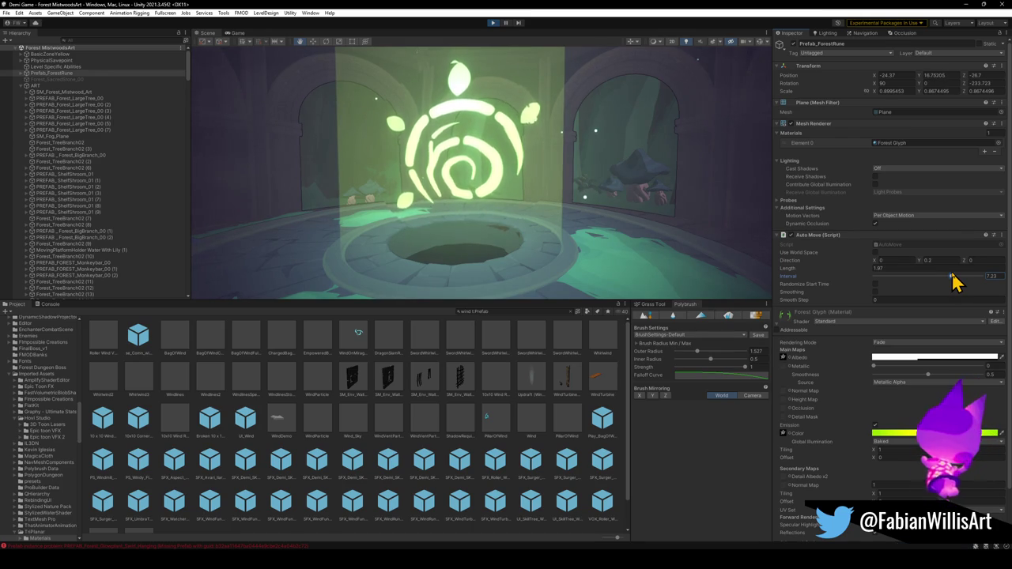
left_click_drag(582, 248, 615, 232)
scroll(609, 239, "down", 5)
left_click(236, 33)
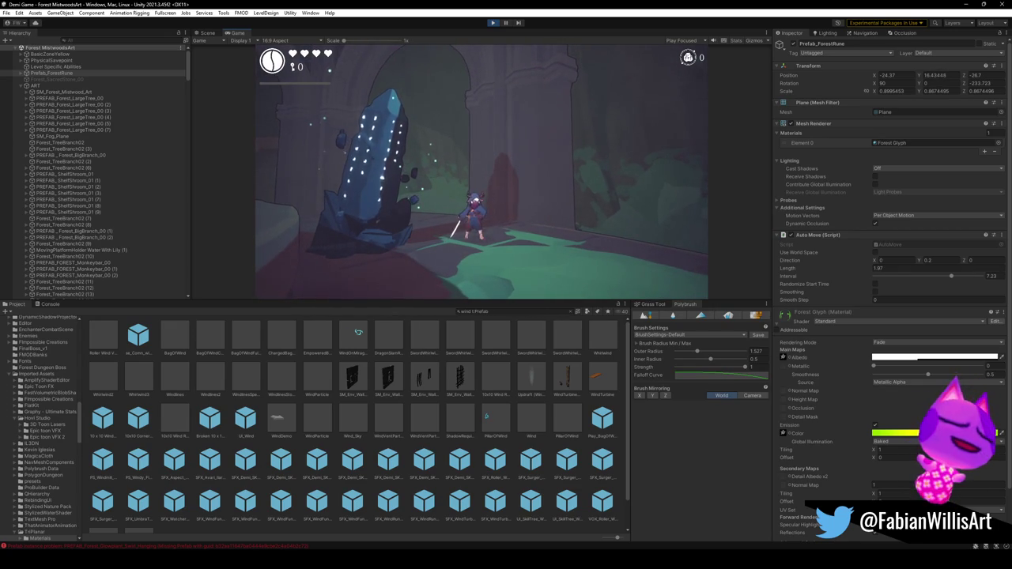
Play fullscreen, running the character toward and around the stone ring, pausing briefly.
key("F11")
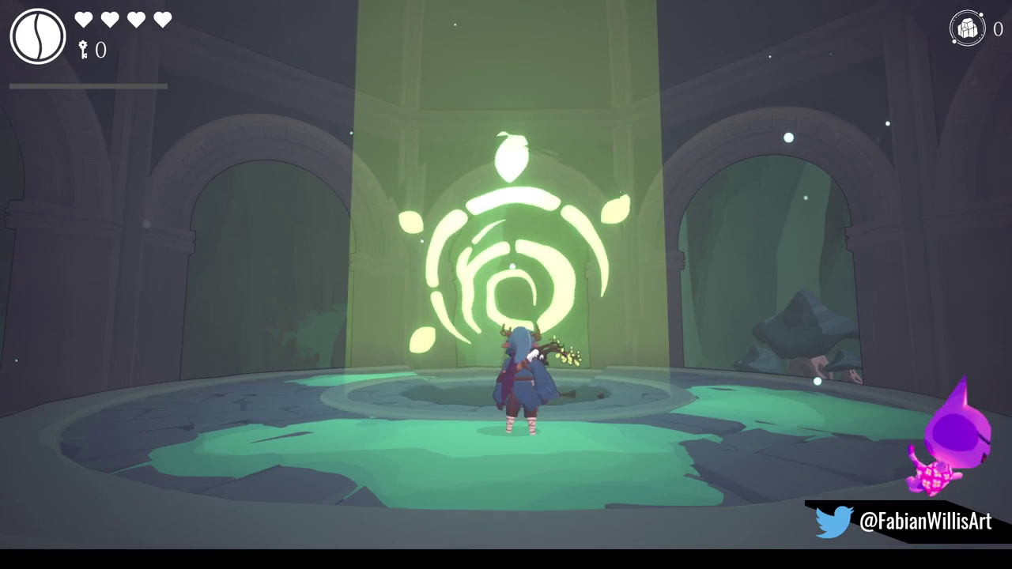
key("w")
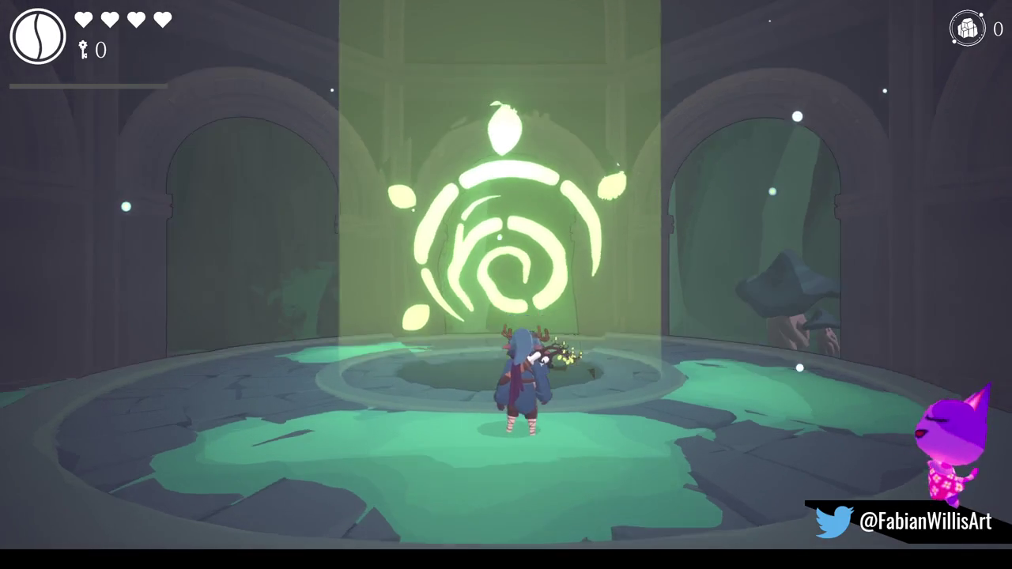
key("a")
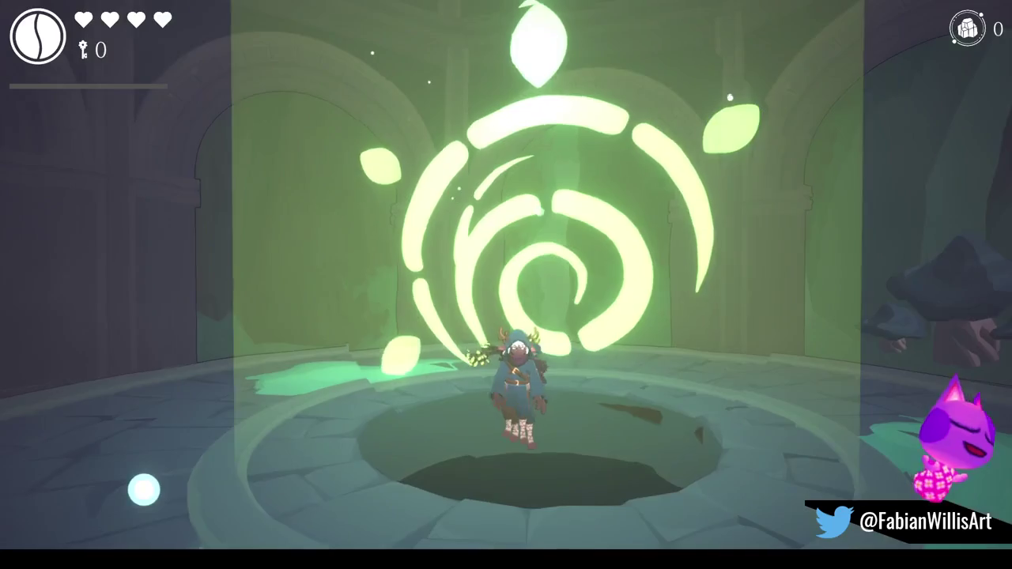
key("Escape")
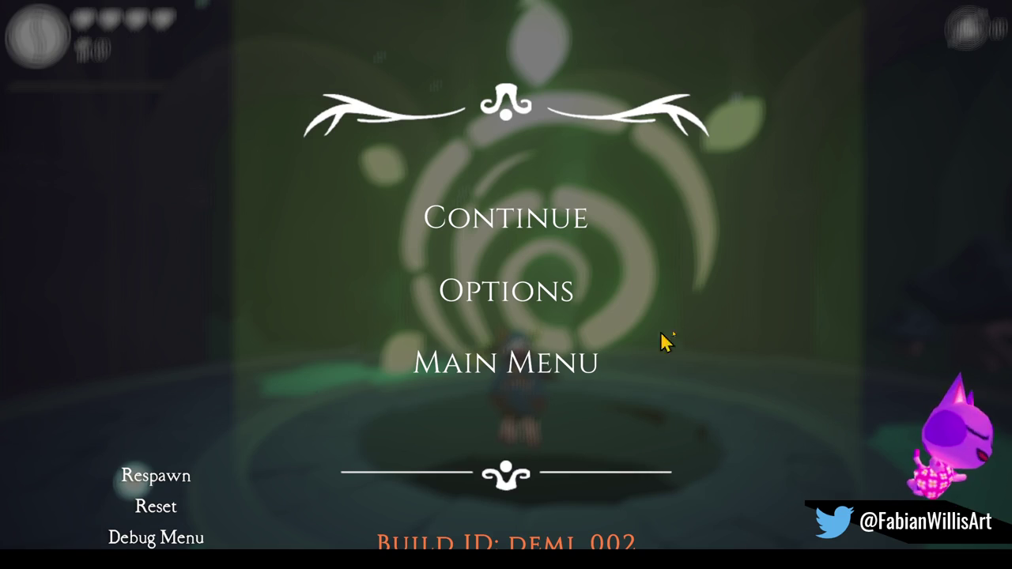
left_click(544, 218)
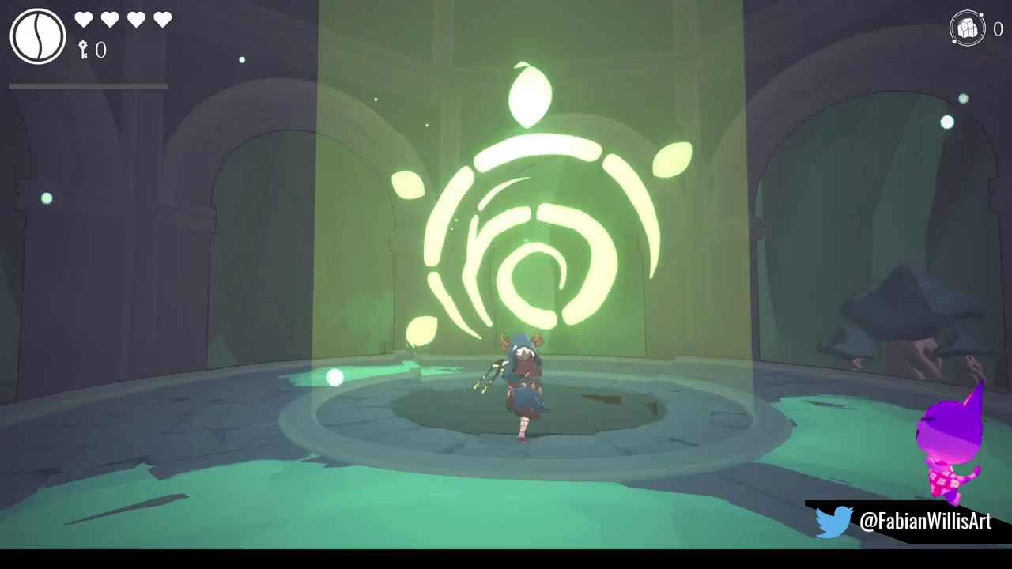
Run around the platform, jump onto the portal platform, then pause and leave fullscreen.
key("w")
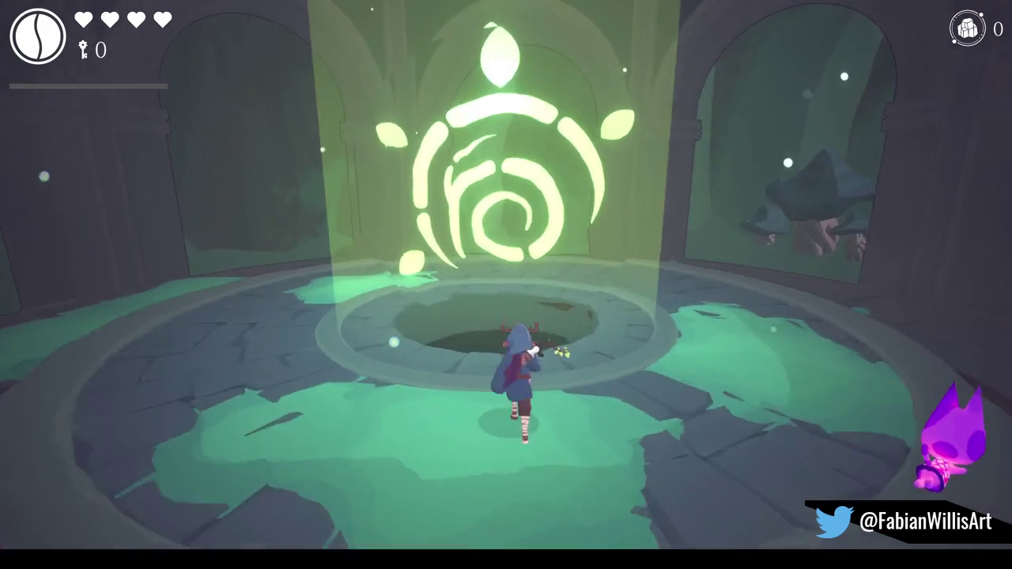
key("s")
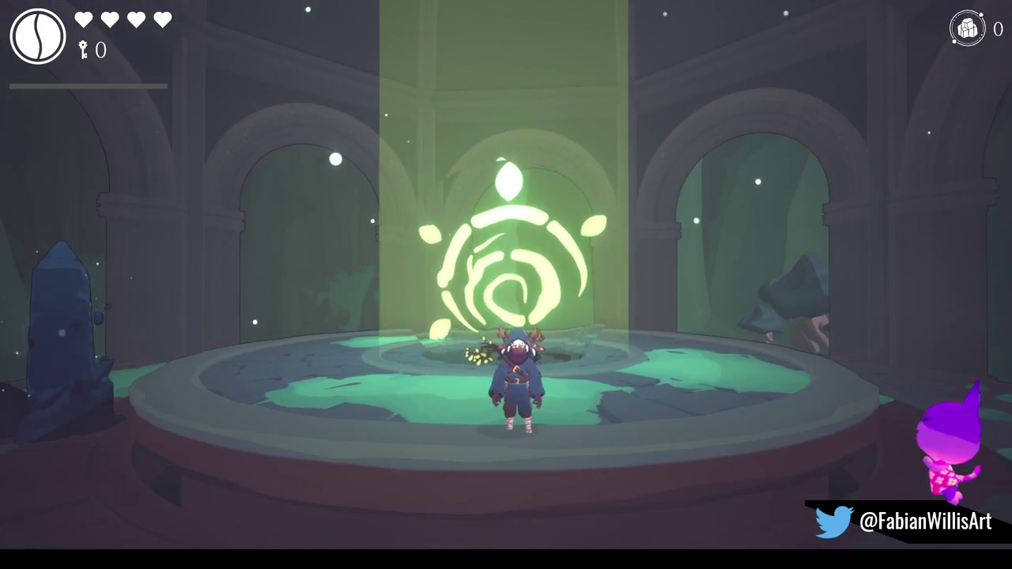
key("s")
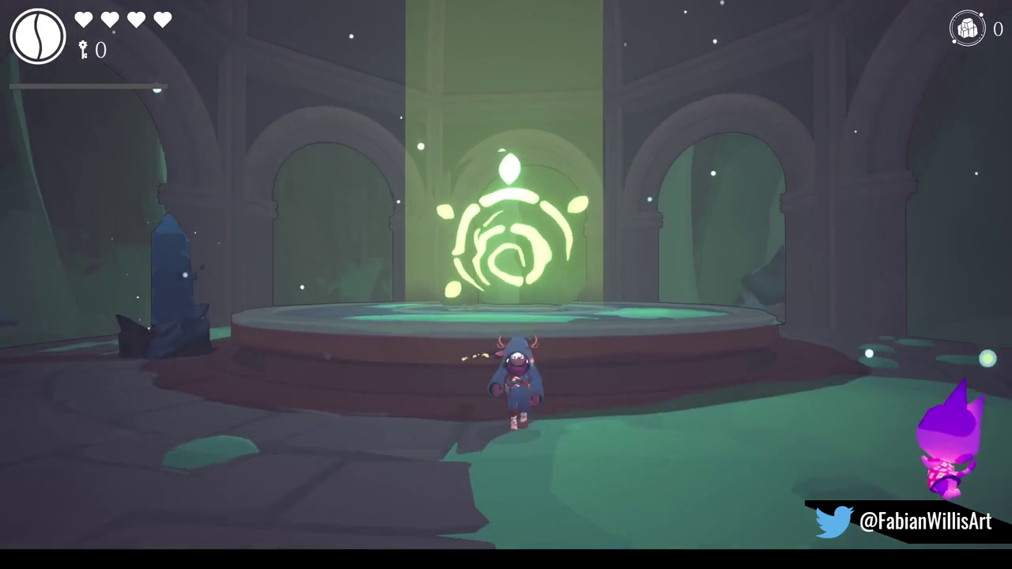
key("s")
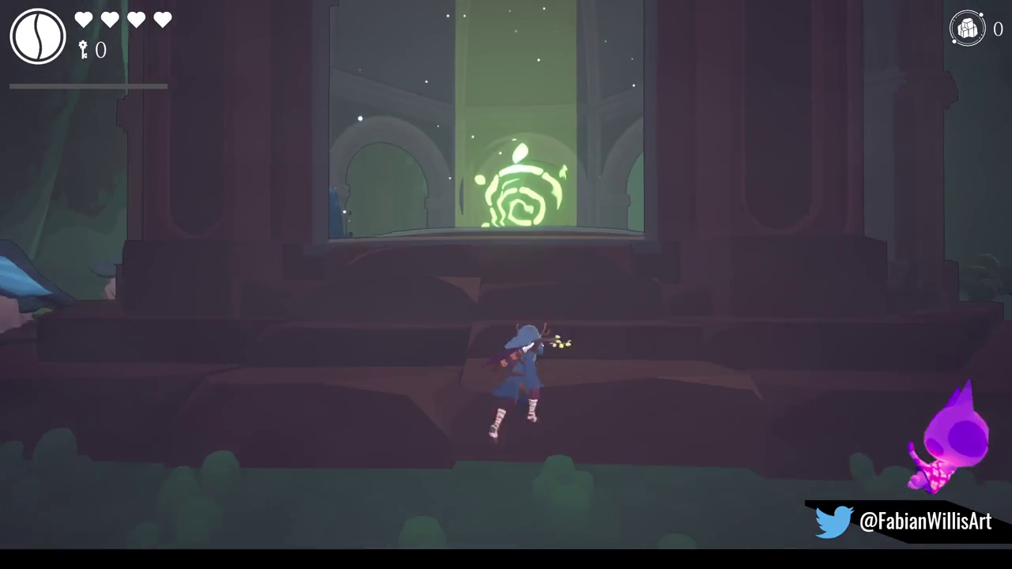
key("w")
key("space")
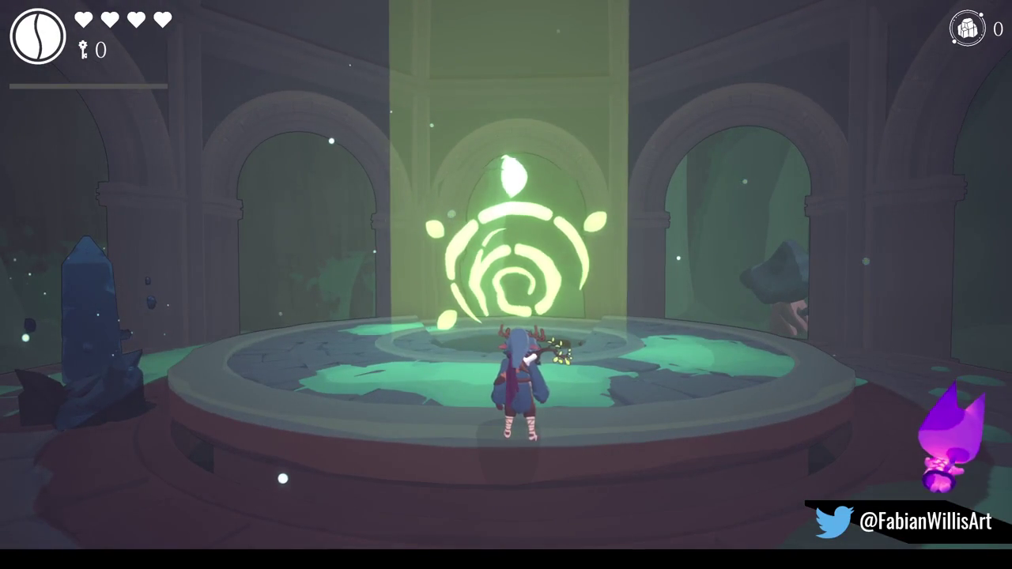
key("Escape")
key("F11")
key("super")
key("super")
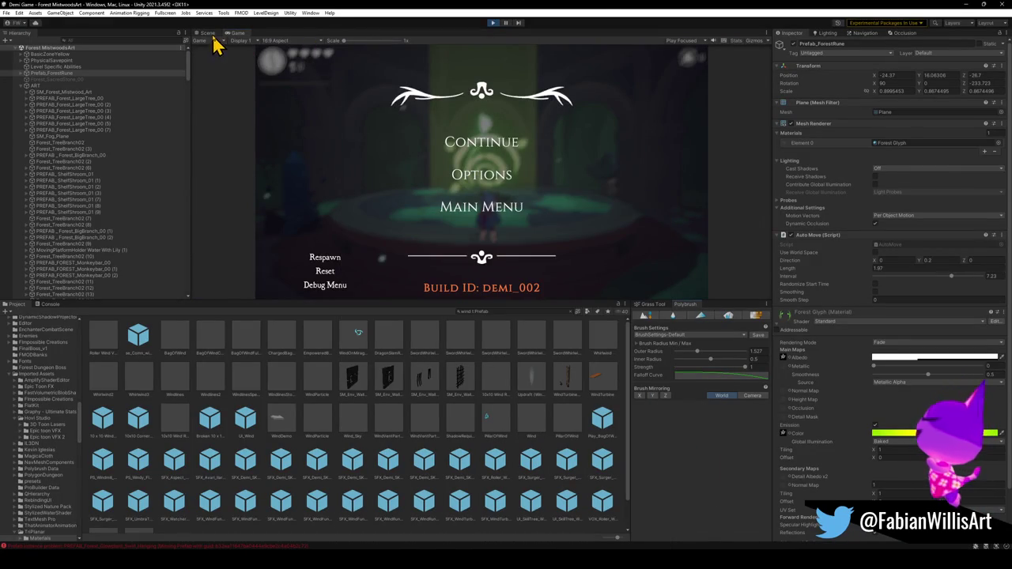
left_click(208, 33)
mouse_move(235, 192)
left_mouse_down()
mouse_move(395, 209)
mouse_move(422, 219)
mouse_move(445, 260)
left_mouse_up()
left_click(415, 228)
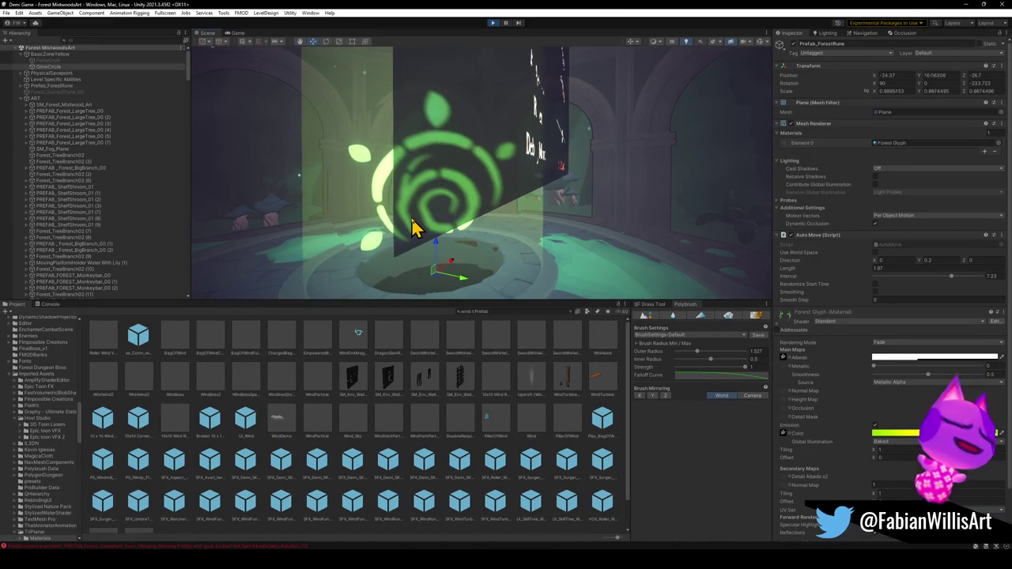
left_click(415, 228)
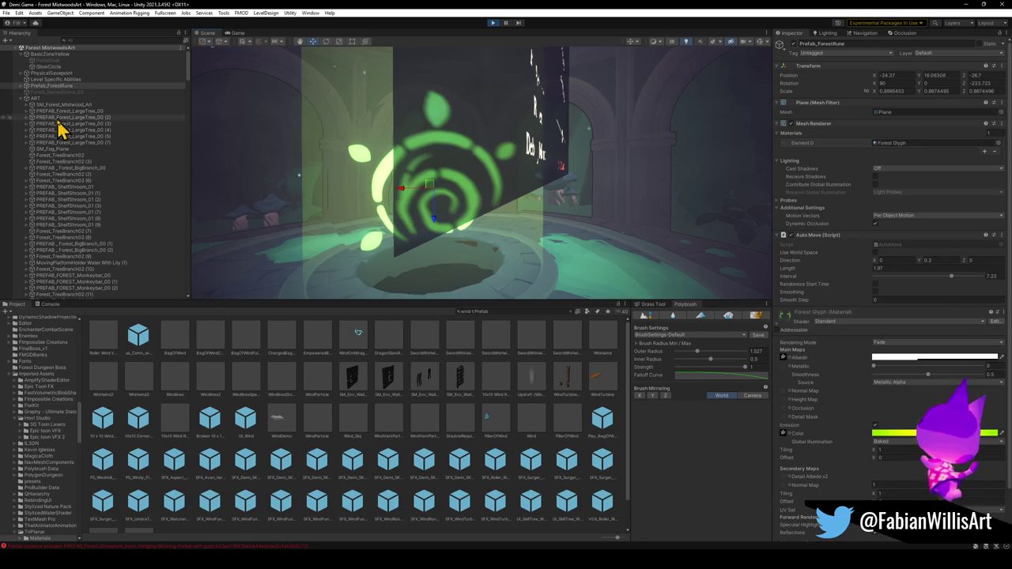
left_click(22, 85)
left_click(66, 117)
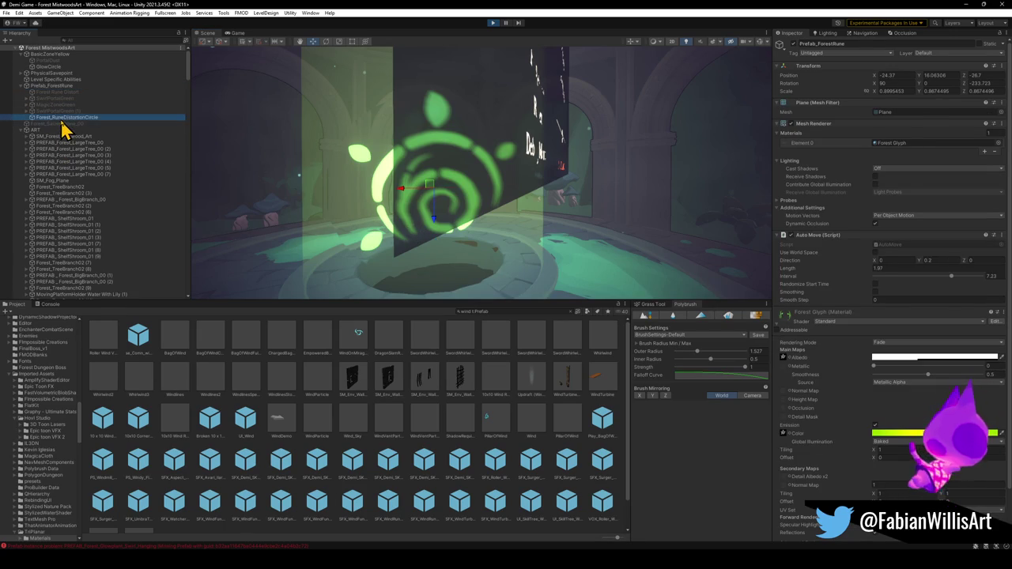
left_click(796, 53)
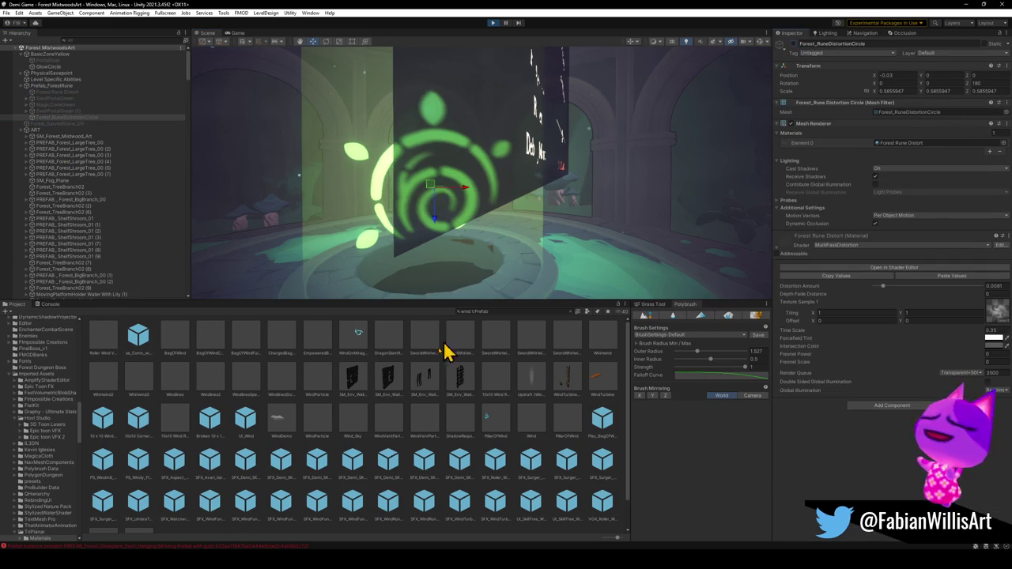
left_click(407, 528)
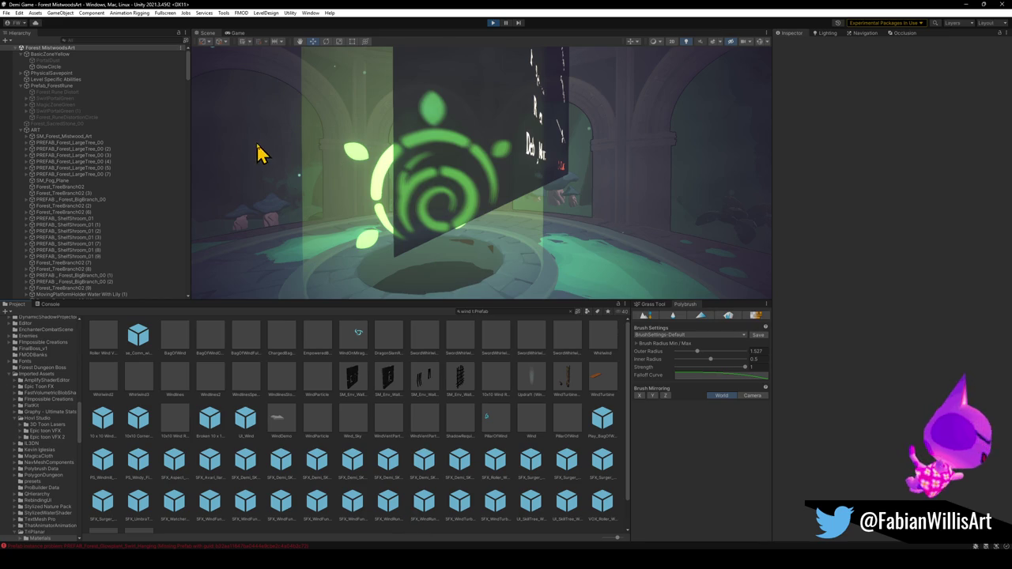
left_click(234, 34)
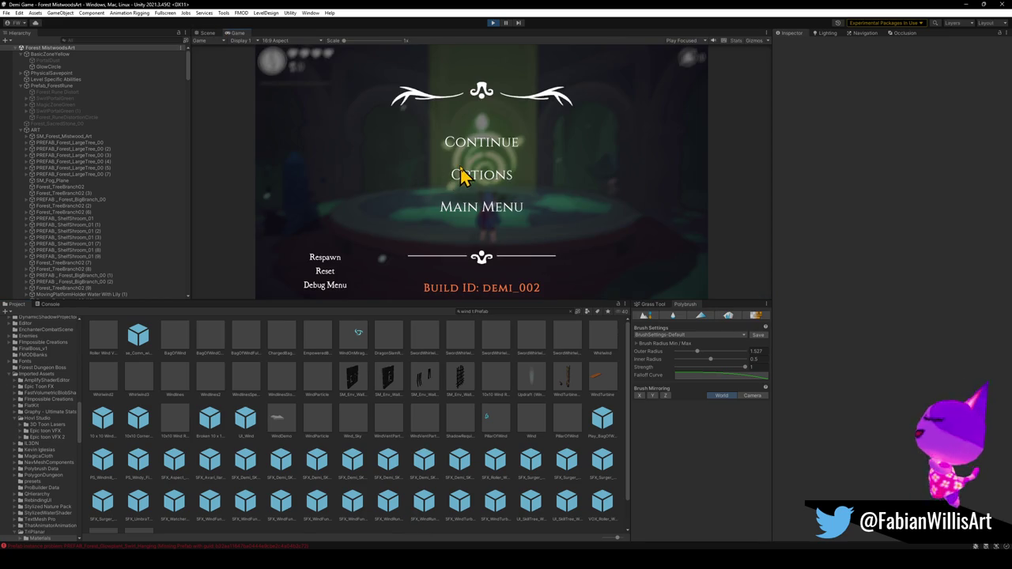
Resume fullscreen play, walk and jump the character onto the rune platform centre, then return to the Scene view.
key("F10")
left_click(500, 218)
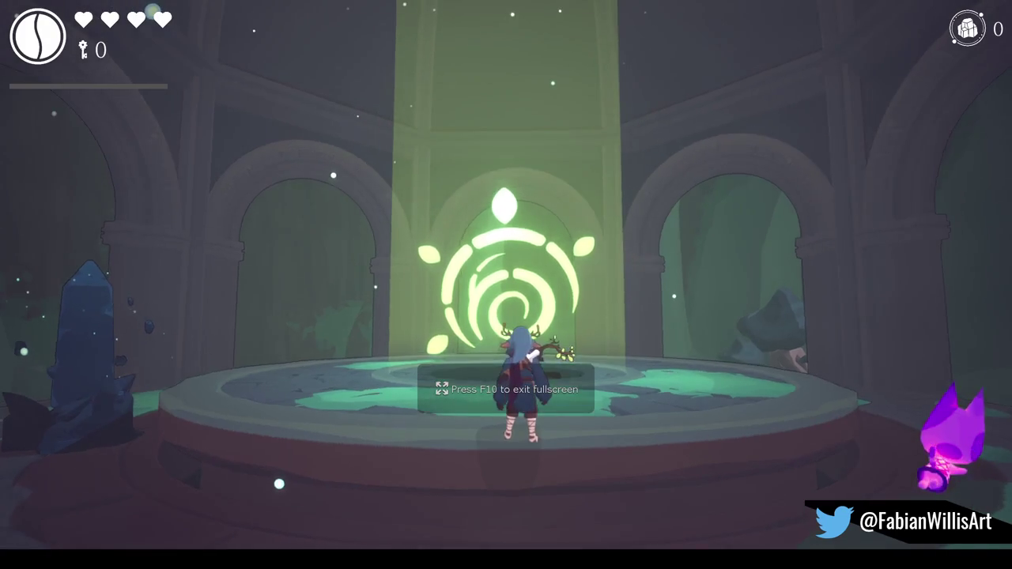
key("s")
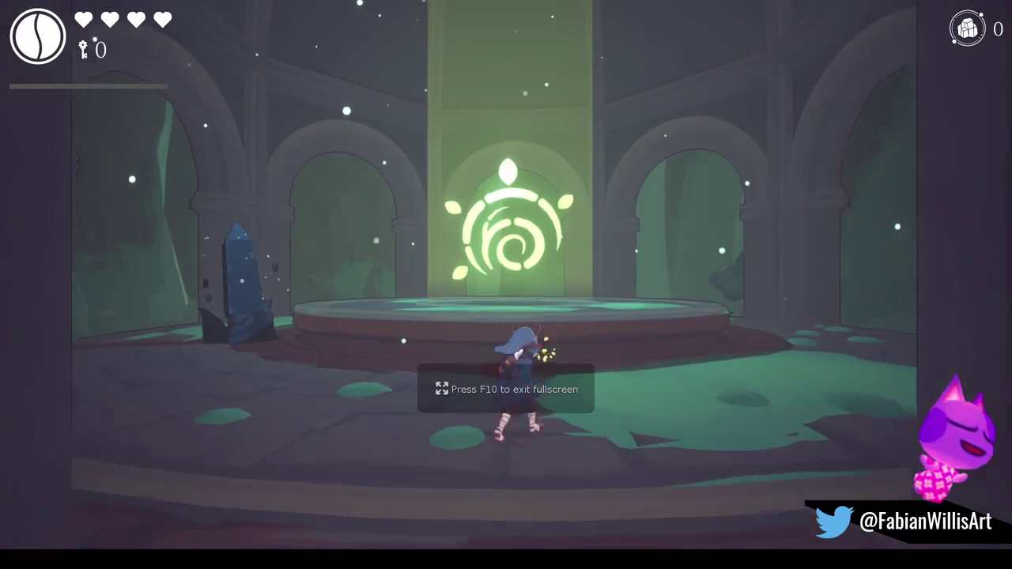
key("w")
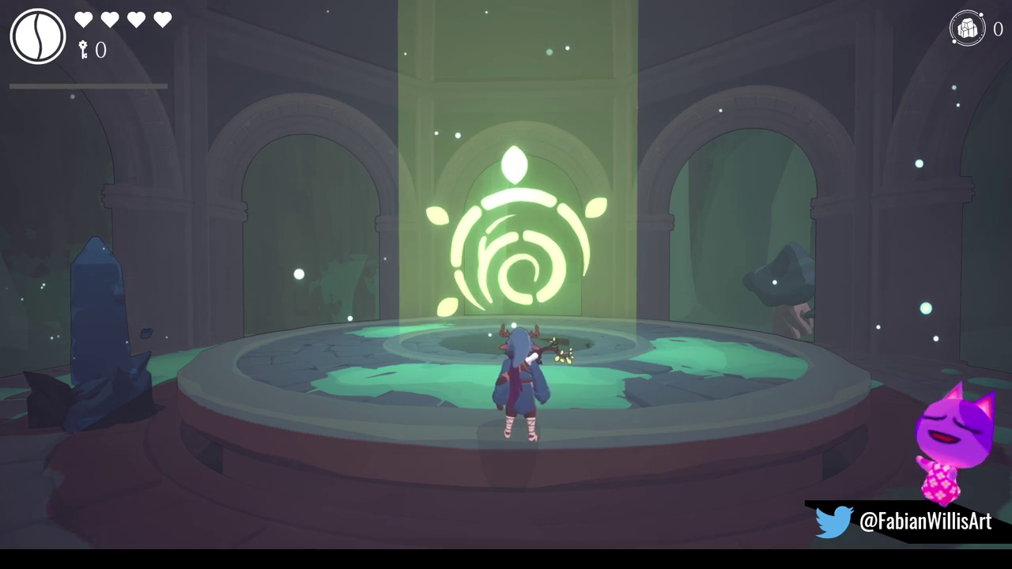
key("s")
key("w")
key("space")
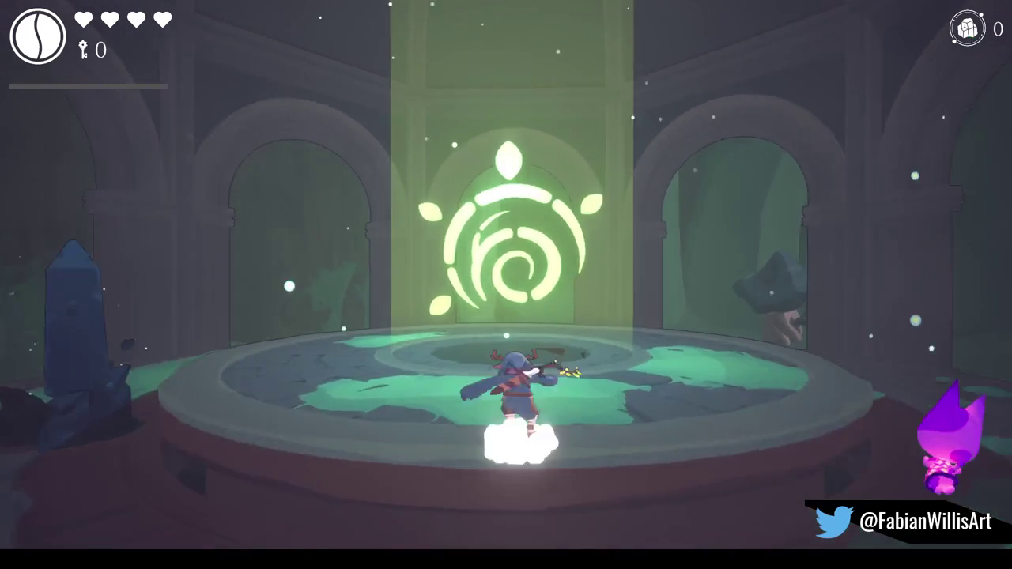
key("w")
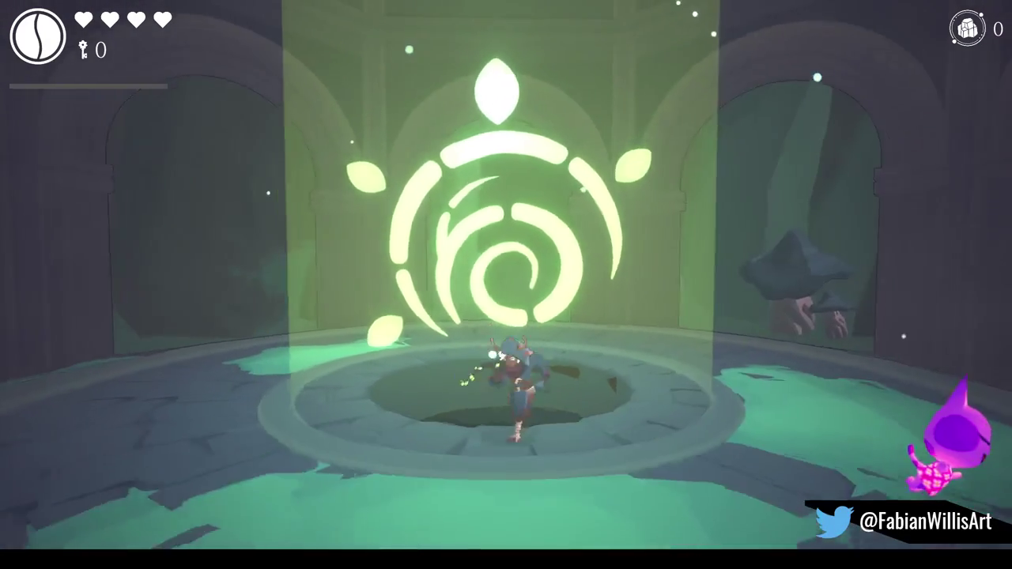
key("w")
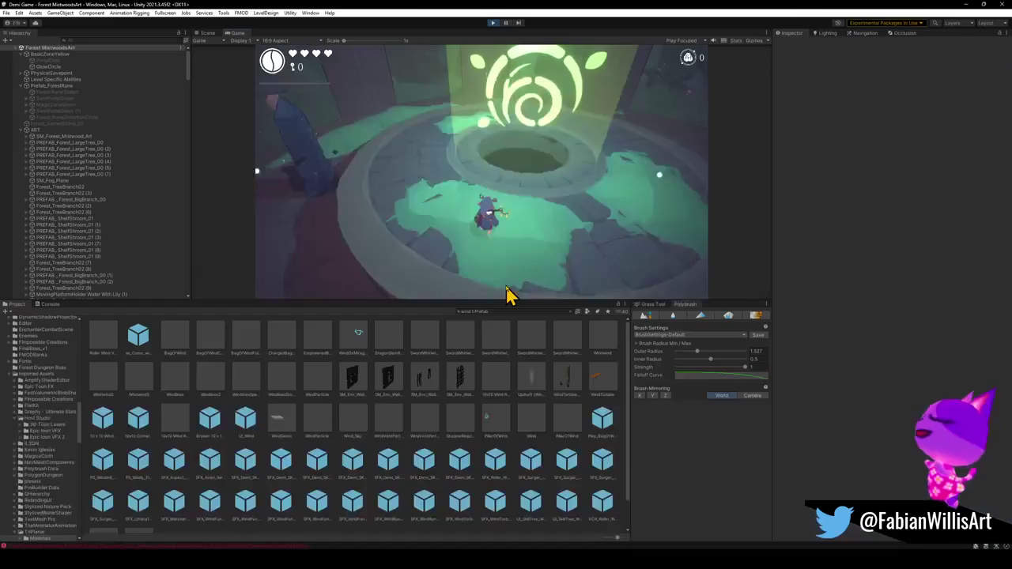
key("super")
key("super")
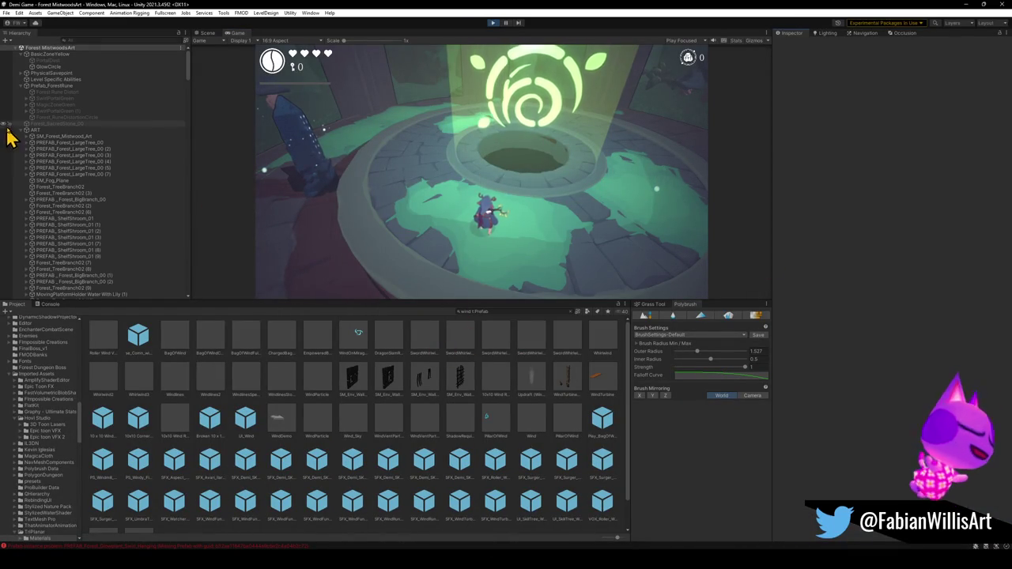
left_click(204, 33)
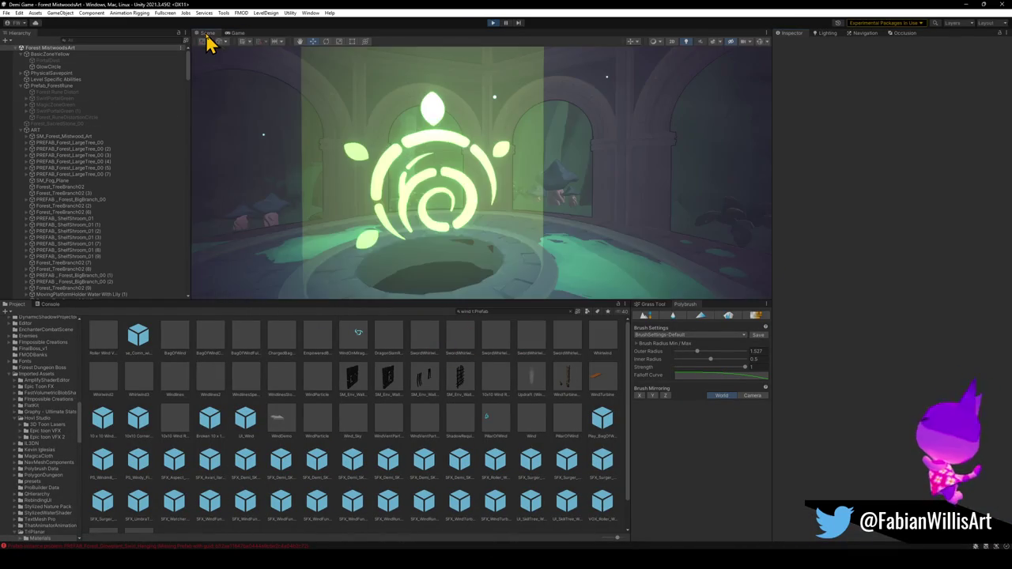
Select the obelisk's PhysicalSavepoint parent and rotate it 90 degrees around its vertical axis.
left_click_drag(271, 198, 366, 188)
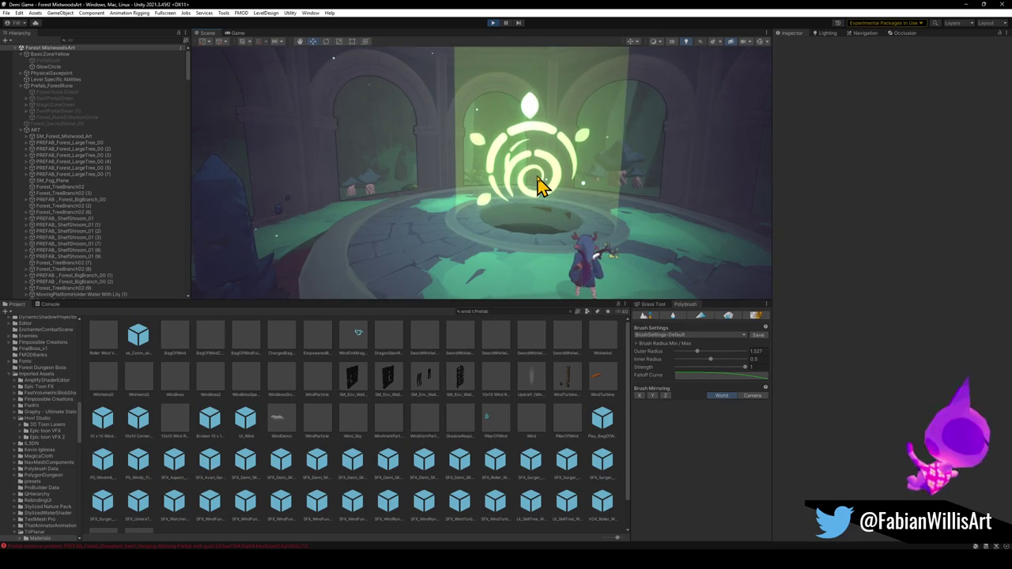
mouse_move(514, 170)
left_mouse_down()
mouse_move(562, 161)
mouse_move(496, 177)
left_mouse_up()
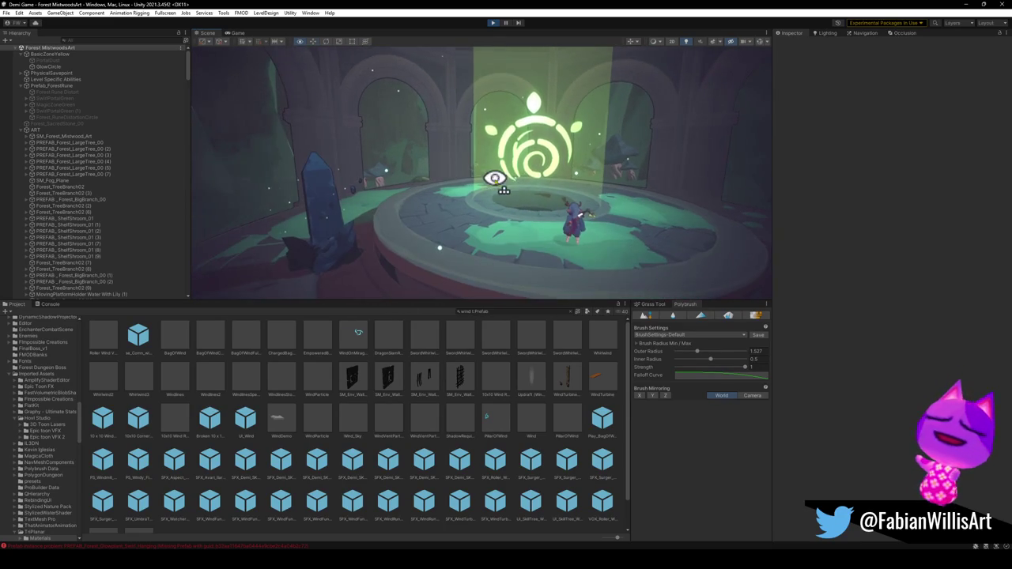
left_click(335, 261)
left_click(340, 260)
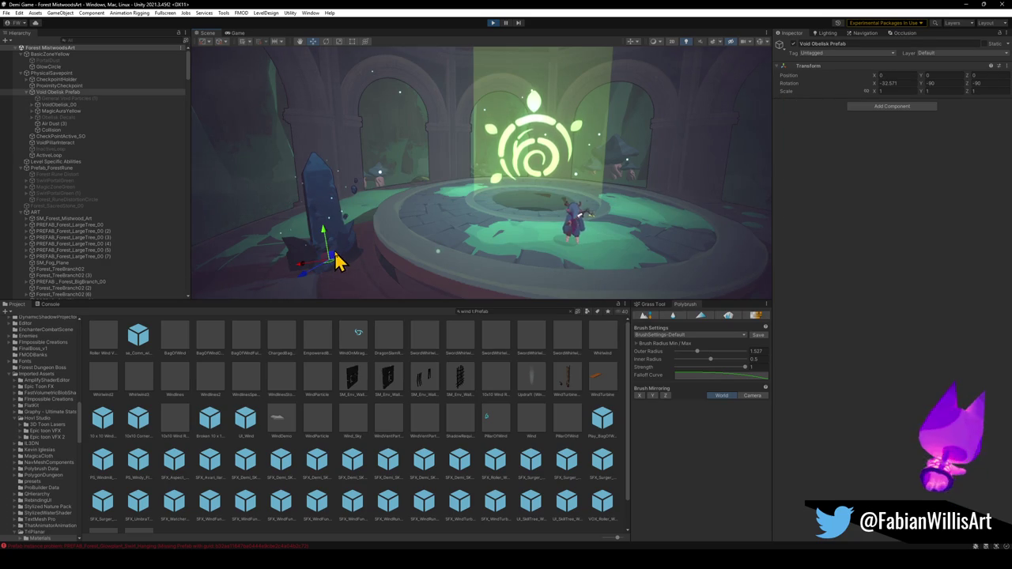
left_click(335, 262)
key("e")
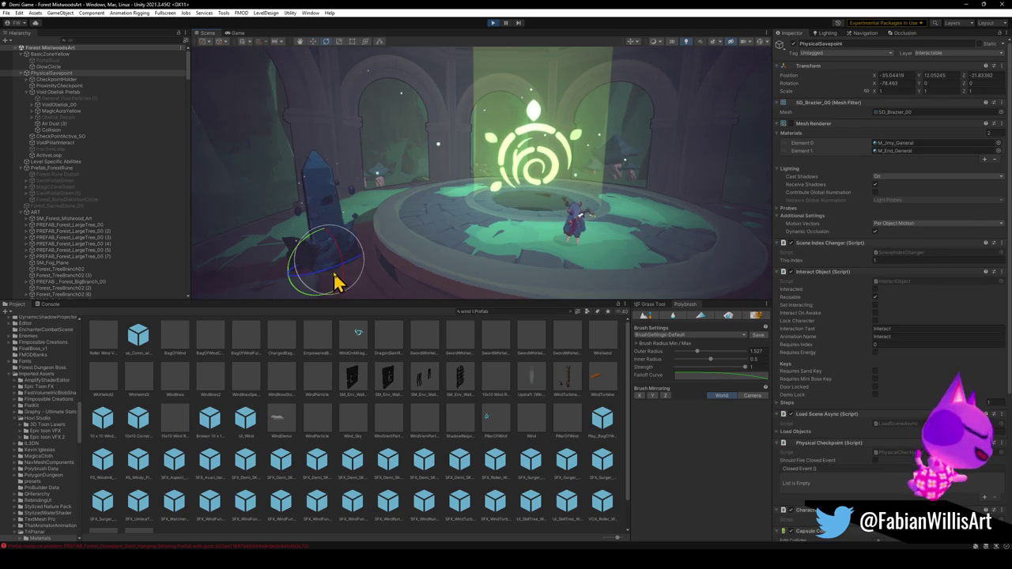
left_click_drag(334, 280, 110, 262)
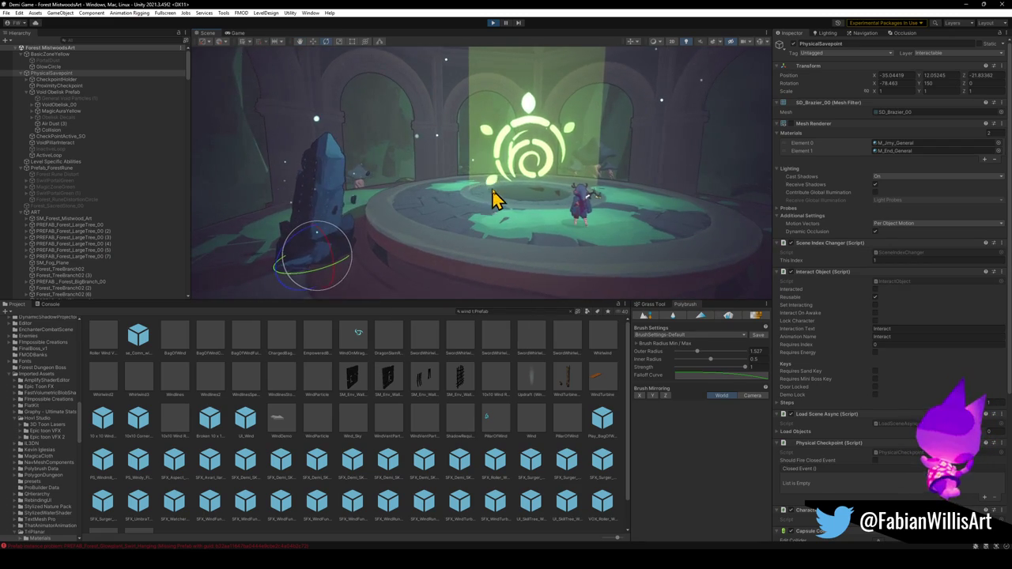
mouse_move(480, 196)
left_mouse_down()
mouse_move(506, 221)
mouse_move(502, 214)
left_mouse_up()
left_click(436, 462)
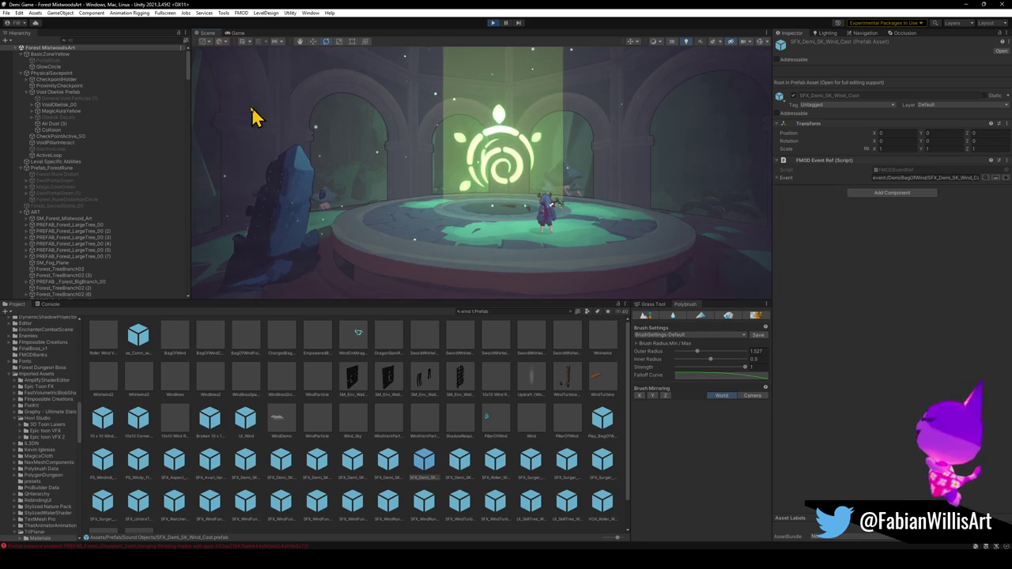
Record a 15-second clip of the rune shrine Scene view with Forest_SacredStone_00 selected, then open it.
key("super+shift+s")
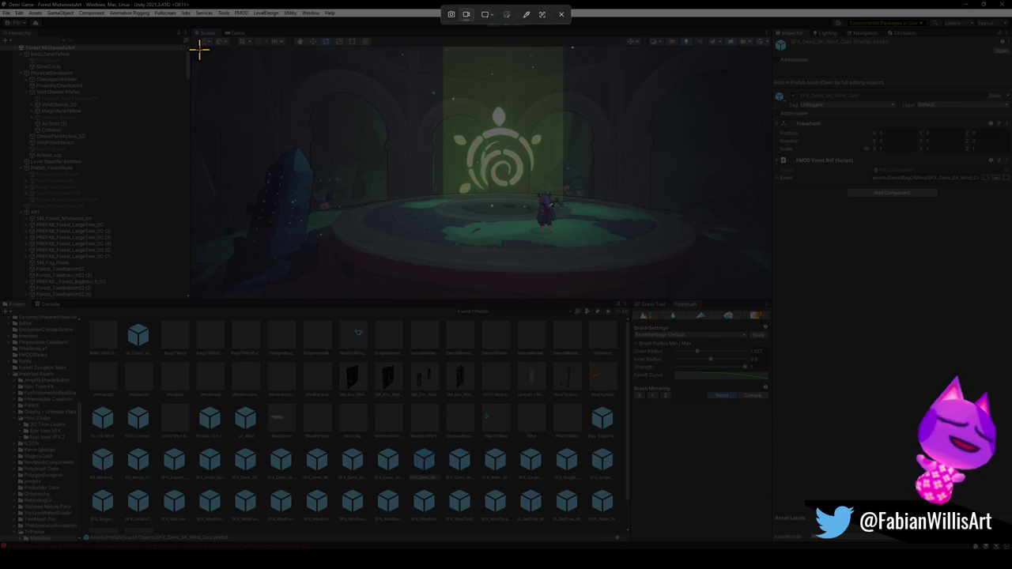
left_click_drag(198, 48, 766, 298)
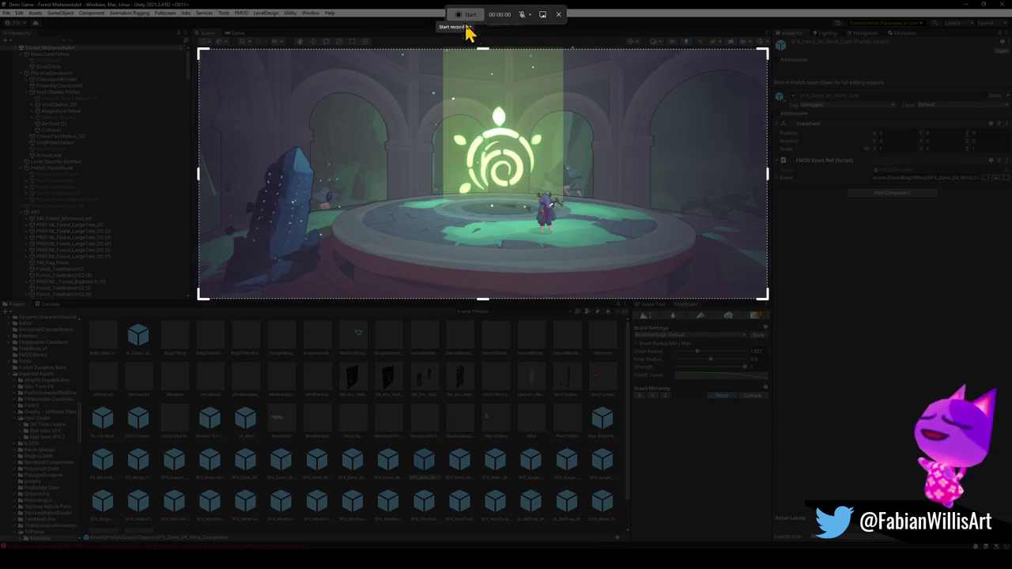
left_click_drag(479, 48, 479, 48)
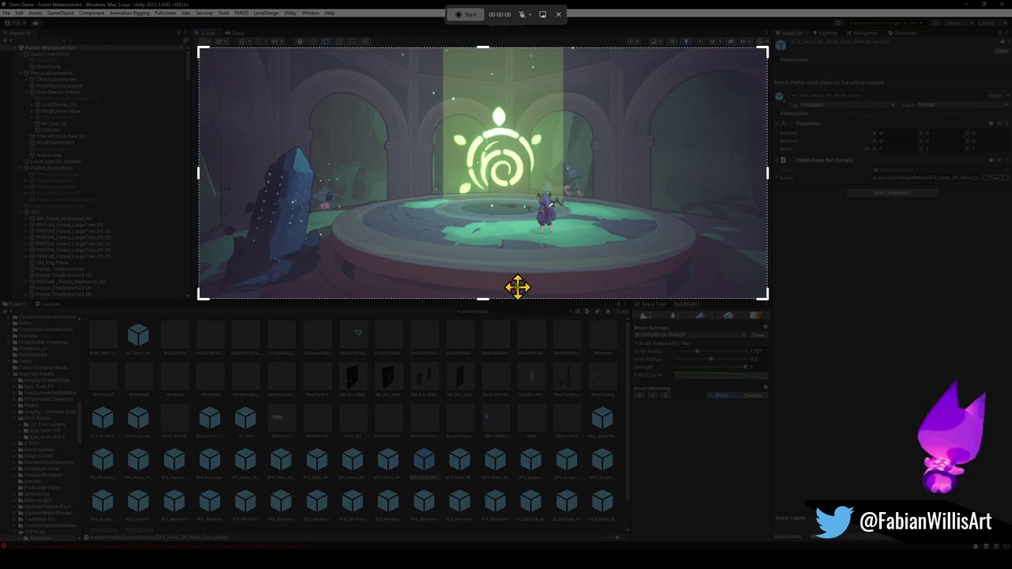
left_click(470, 21)
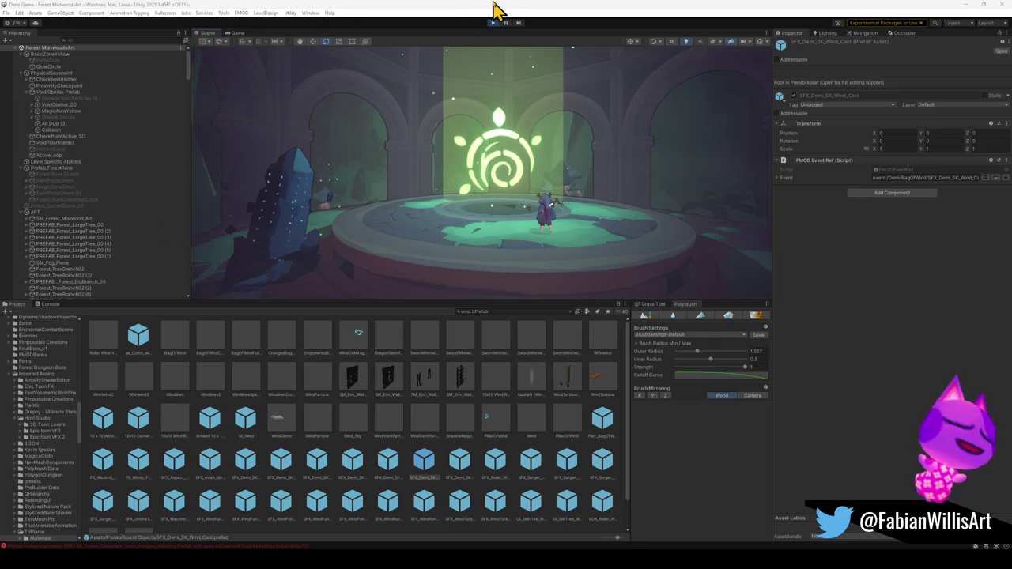
left_click(183, 208)
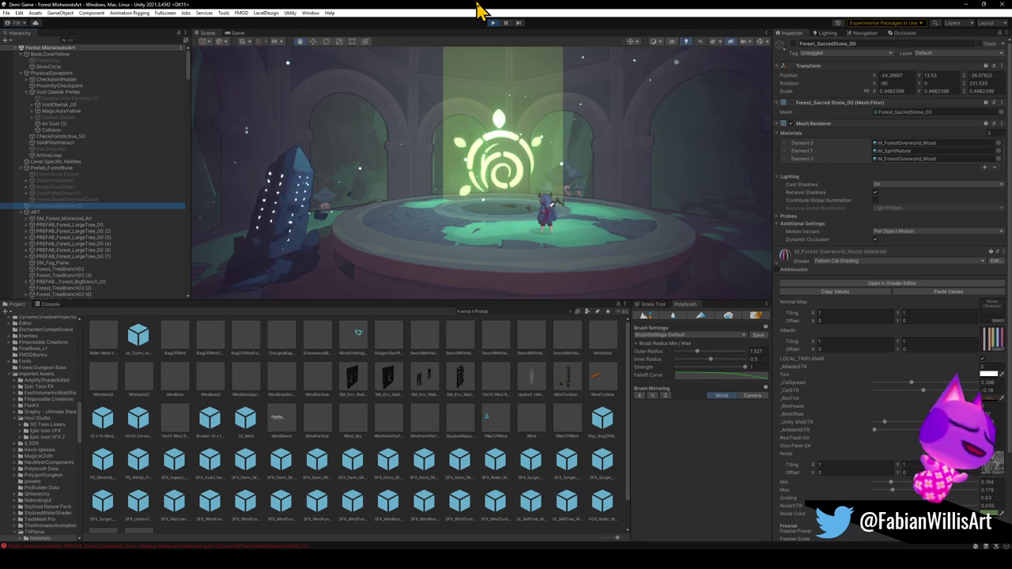
left_click(483, 23)
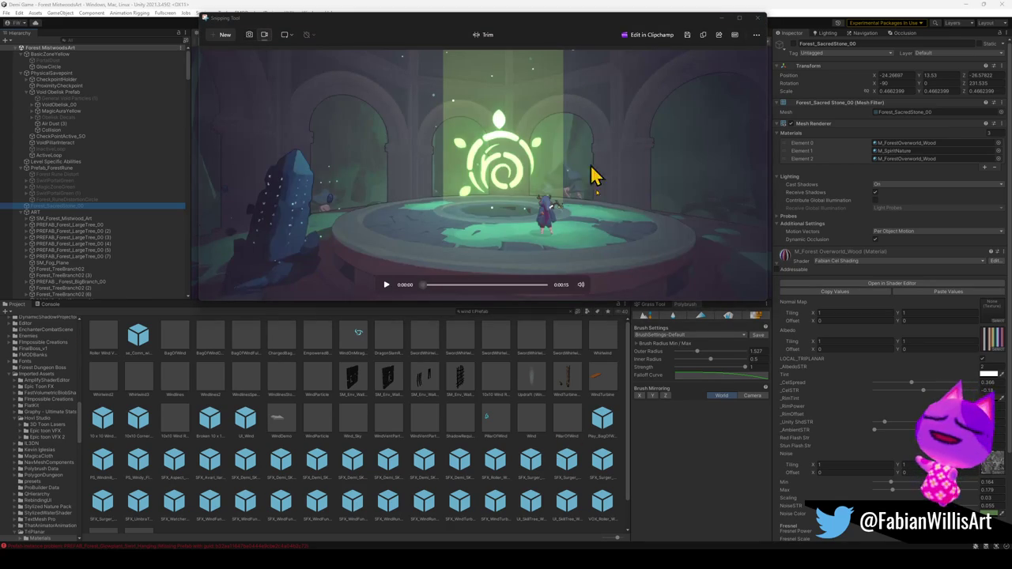
Trial-trim about 1.26 s off the clip's start, discard the clip, and start a new capture.
left_click(483, 35)
left_click_drag(359, 291, 394, 286)
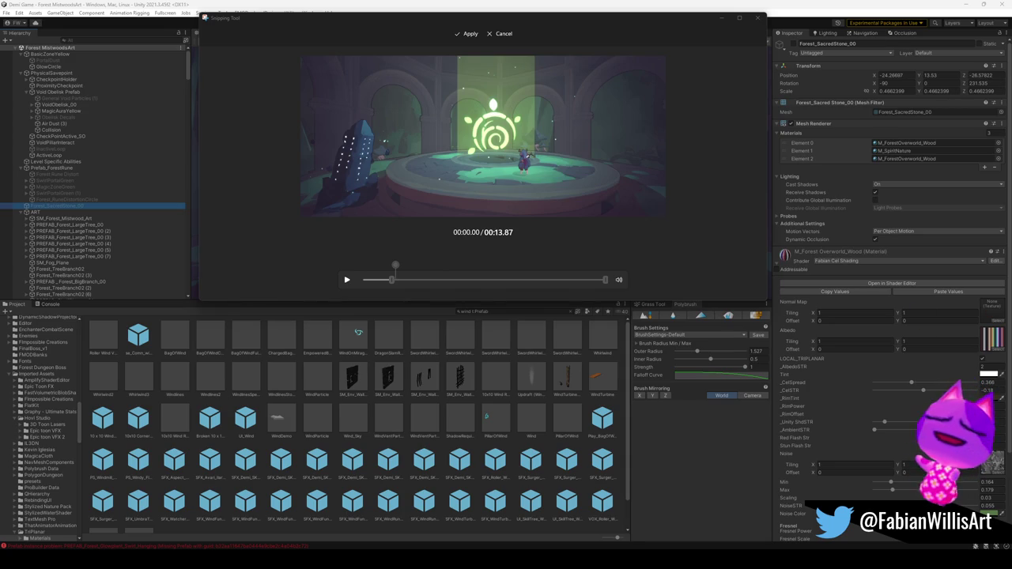
left_click(756, 17)
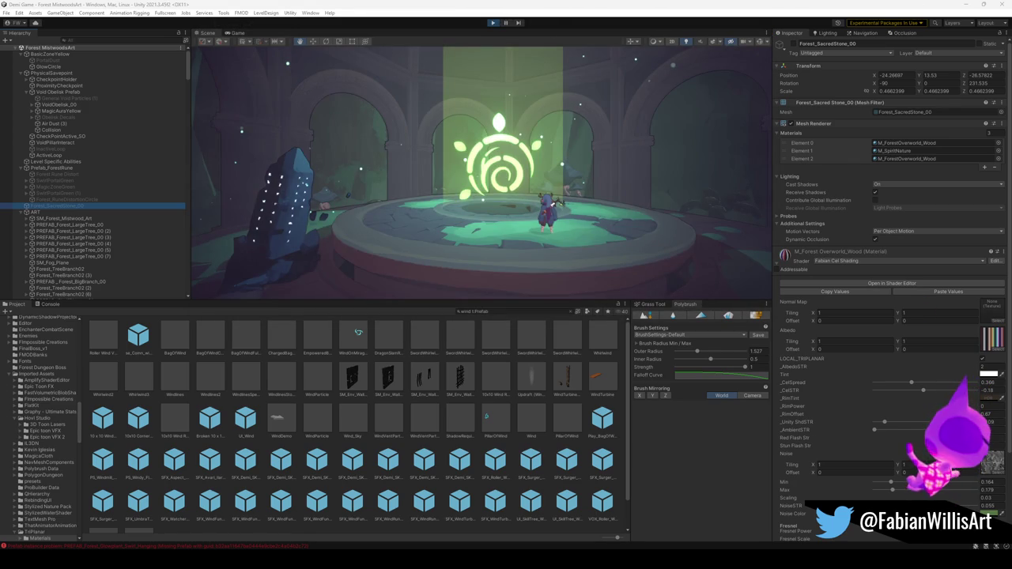
key("super+shift+r")
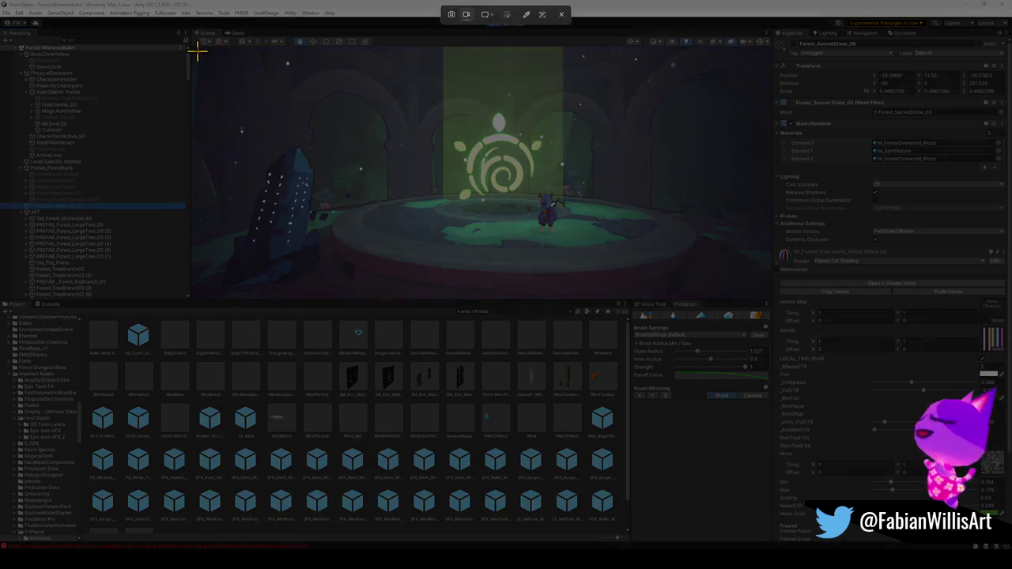
Mark a capture area over the Scene view, widen it leftward and extend its bottom edge, then start recording.
left_click_drag(195, 47, 765, 287)
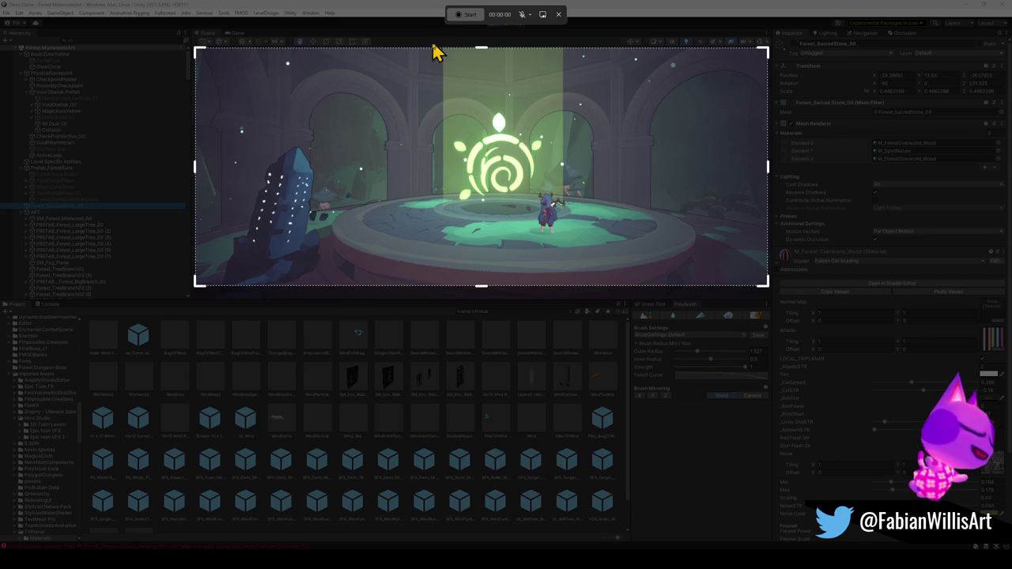
left_click_drag(194, 168, 193, 168)
left_click(471, 19)
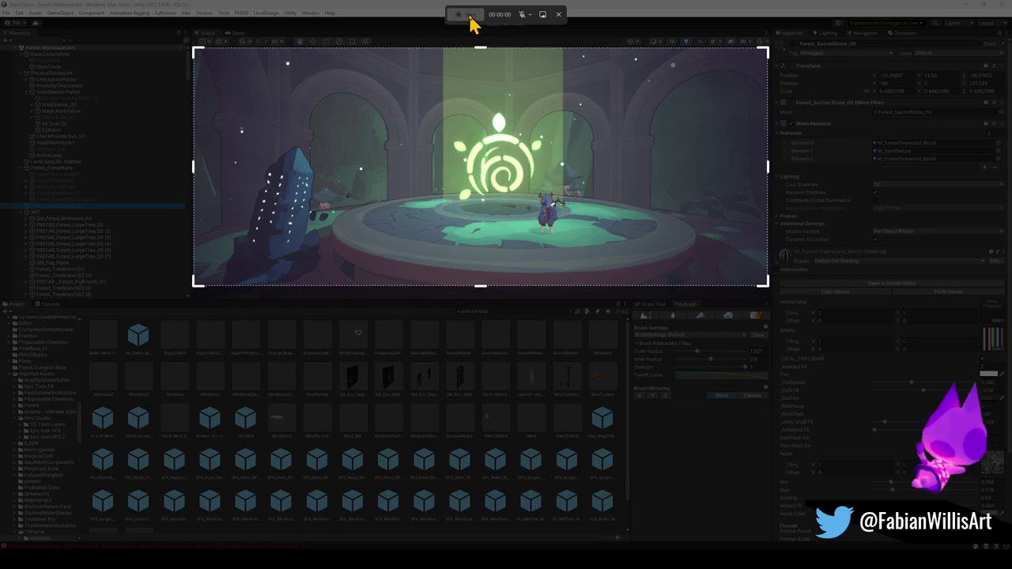
left_click_drag(479, 286, 480, 297)
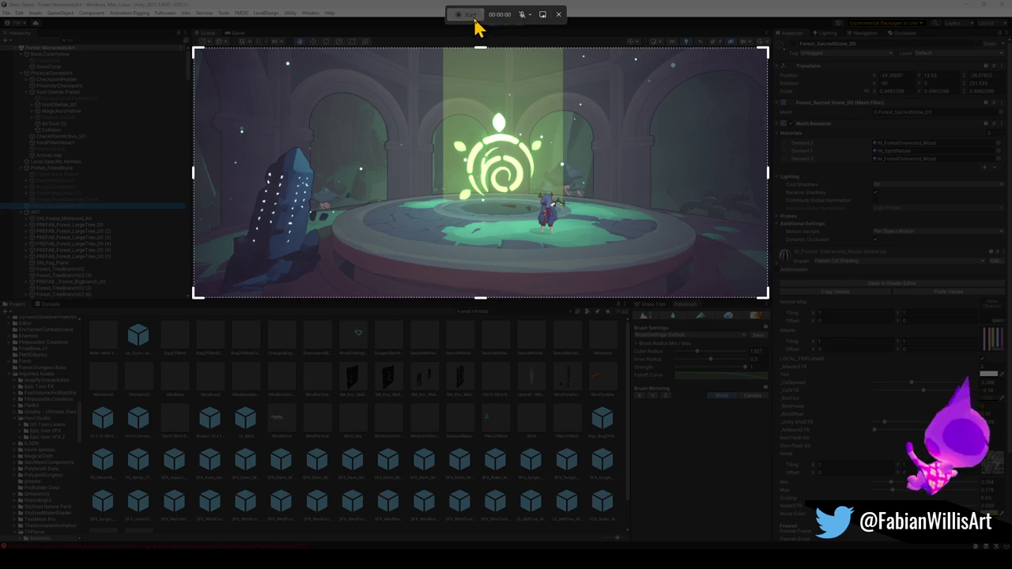
left_click(473, 17)
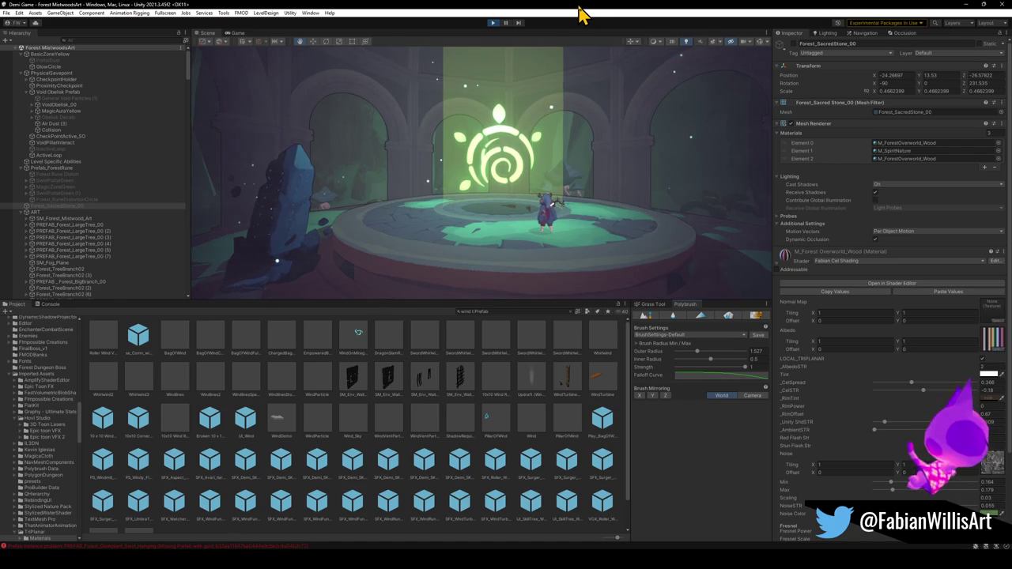
Stop recording, review the 13-second portal clip, and close its playback window.
left_click(478, 22)
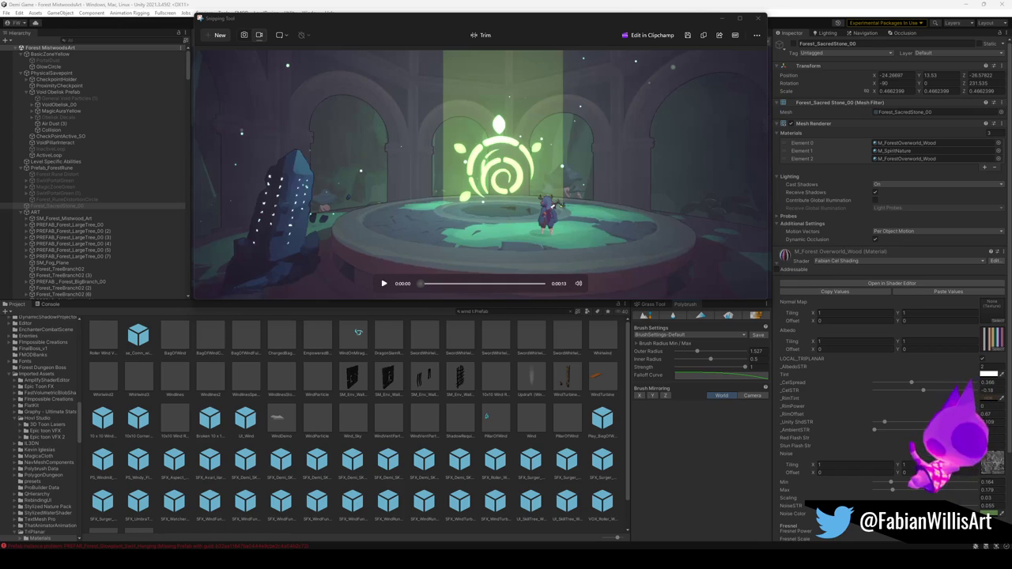
left_click(757, 17)
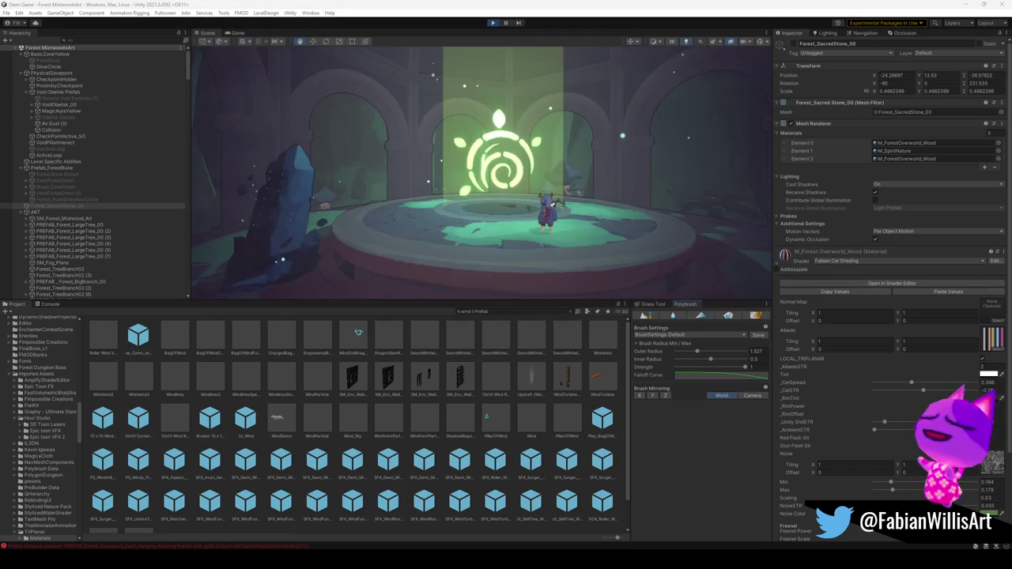
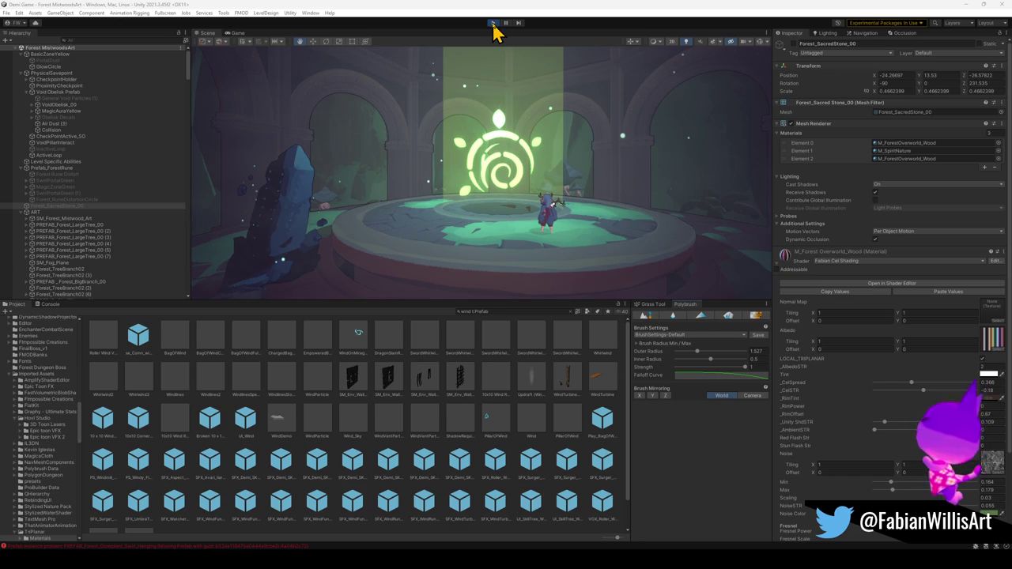
Select PREFAB_Forest_LargeTree_00 in the Hierarchy and switch the running game to fullscreen with F11.
left_click(49, 227)
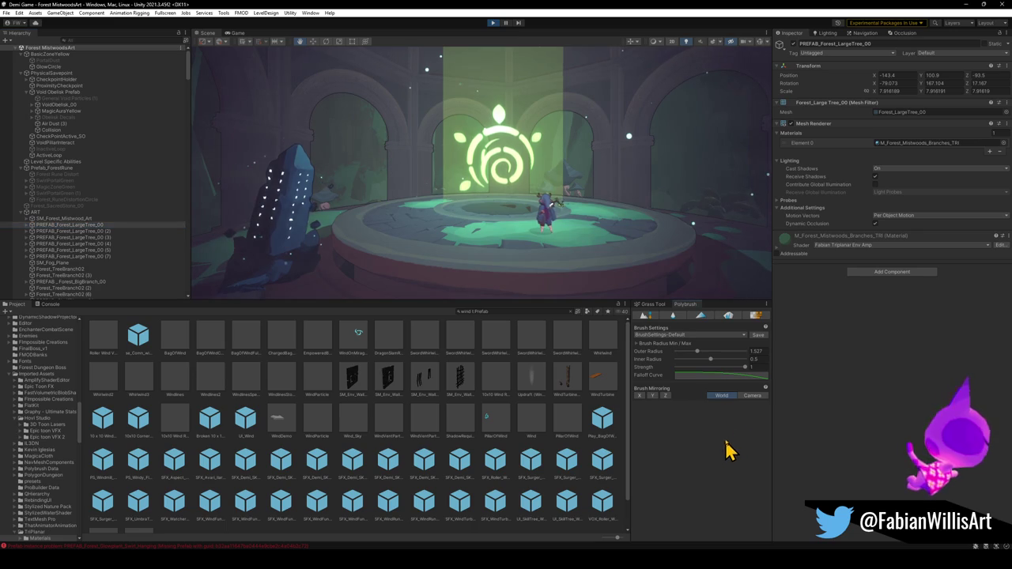
key("F11")
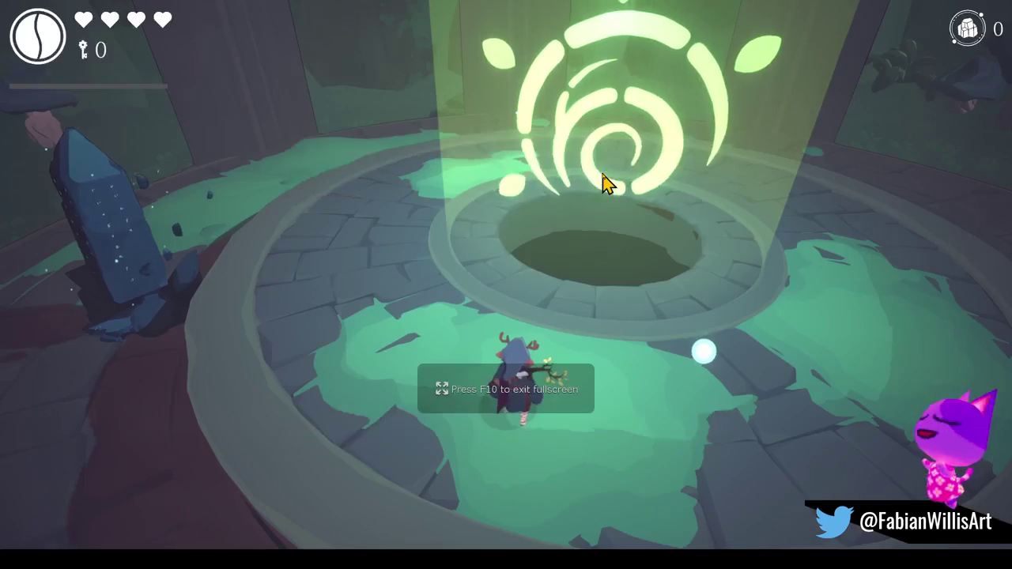
Leave fullscreen, orbit slightly around the shrine, then return to fullscreen play with F10 and pause.
key("F11")
key("F11")
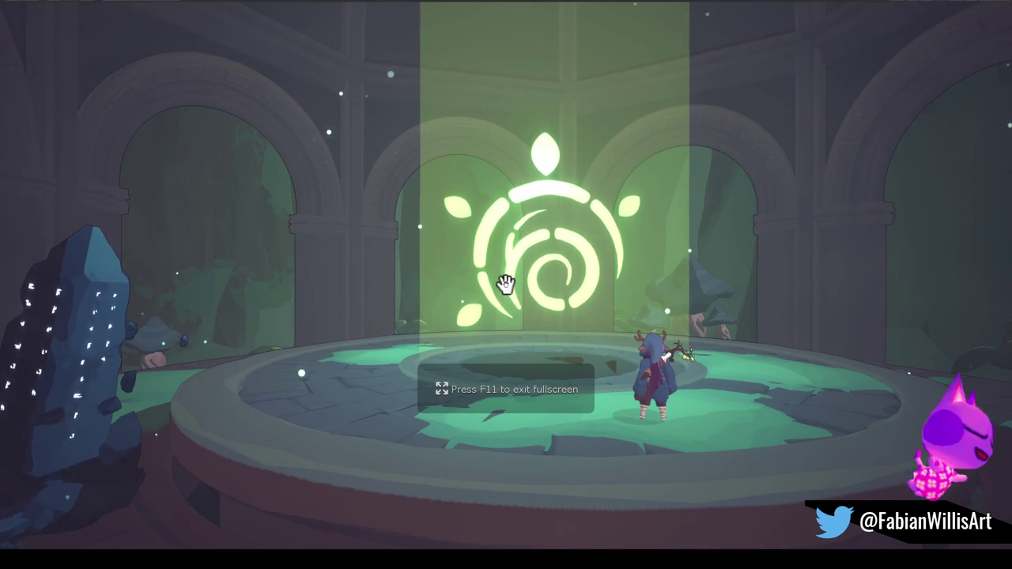
left_click_drag(555, 332, 555, 330, "alt")
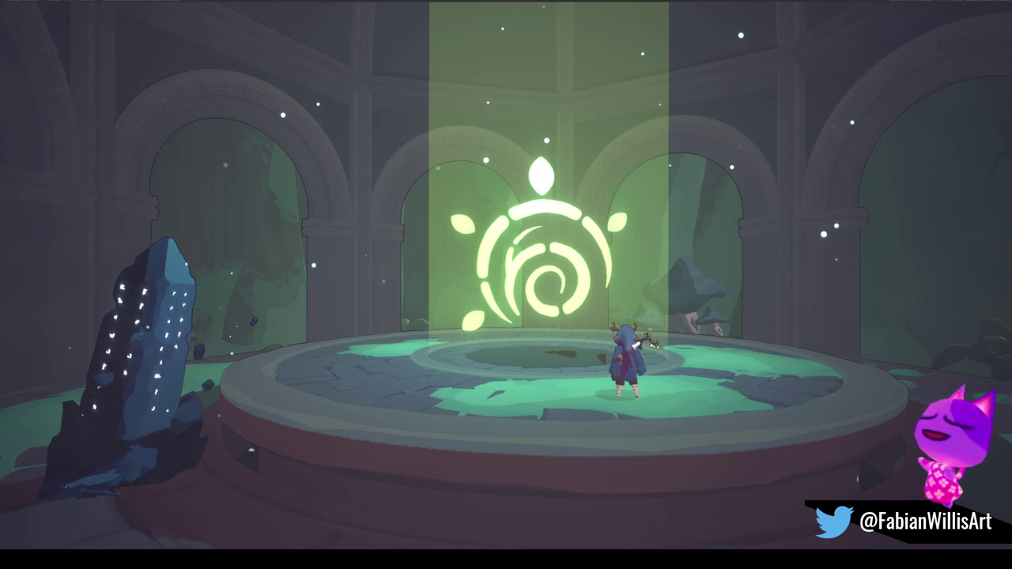
key("super")
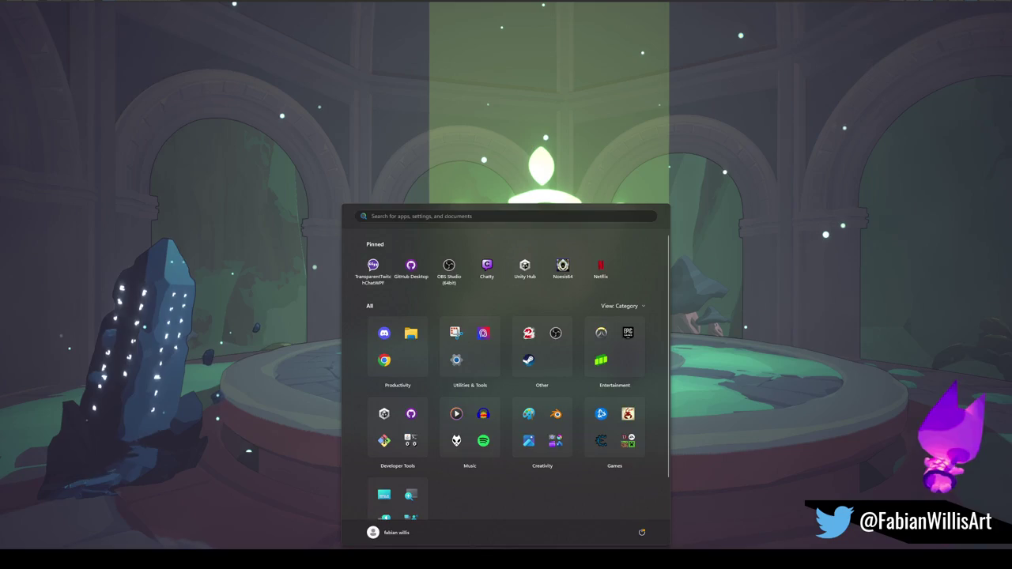
key("super")
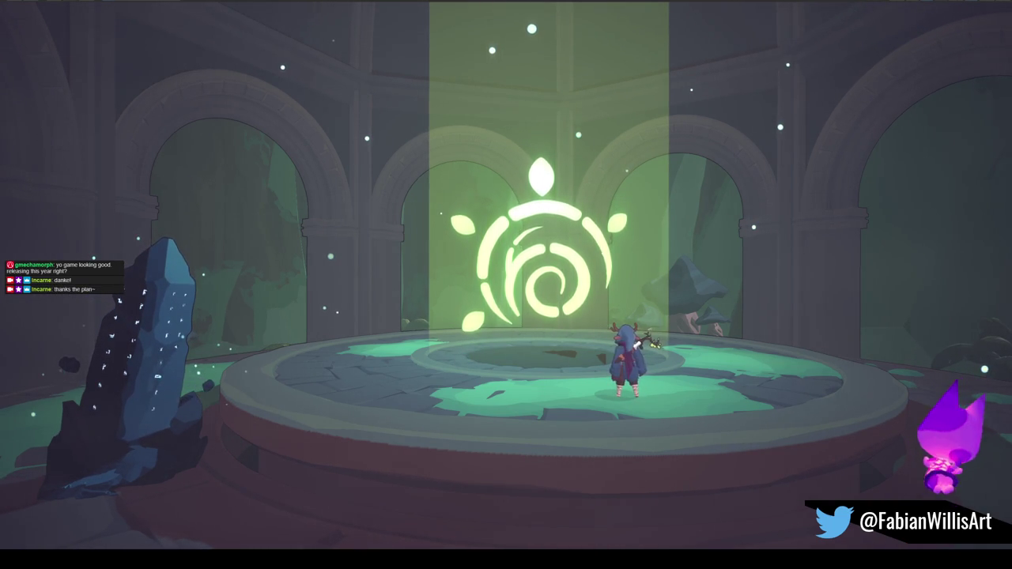
key("F10")
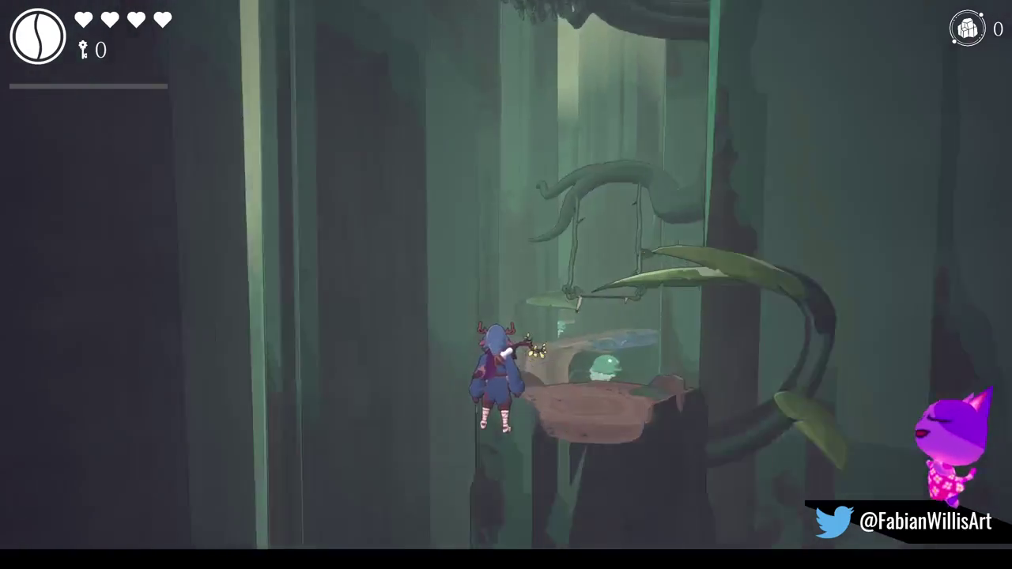
key("Escape")
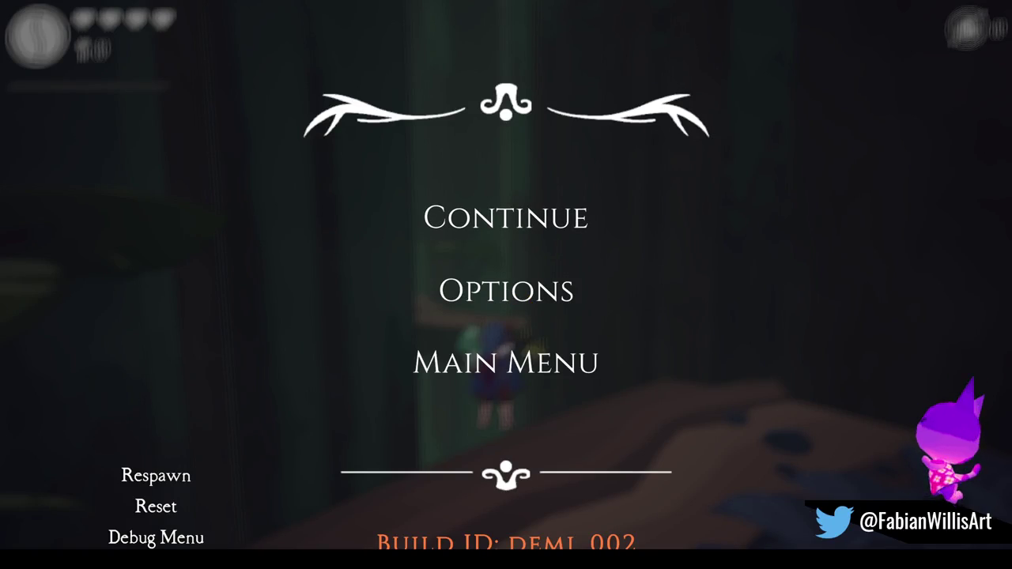
Resume, walk forward along the forest path with W, then pause, resume and pause again.
left_click(505, 217)
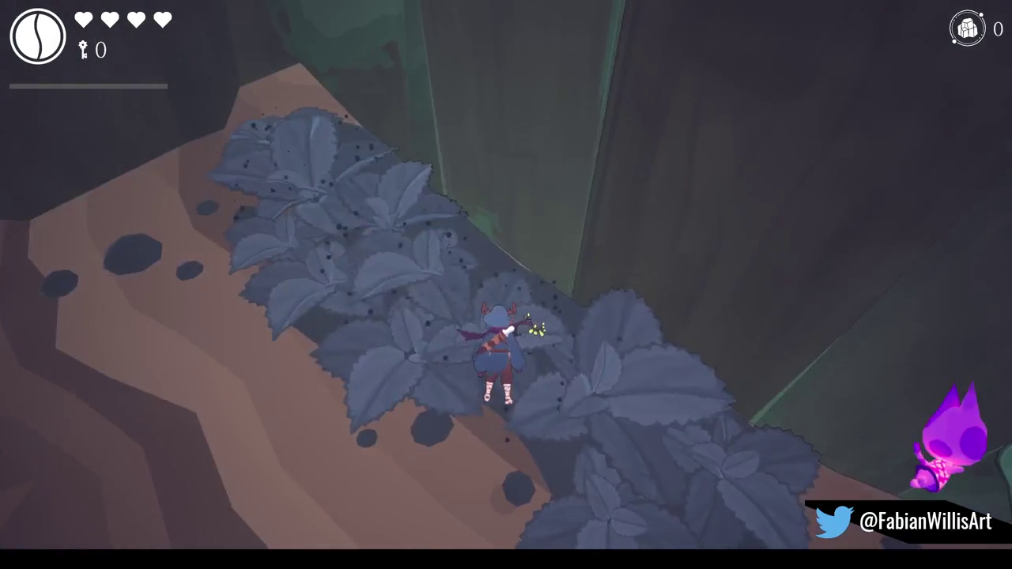
key("w")
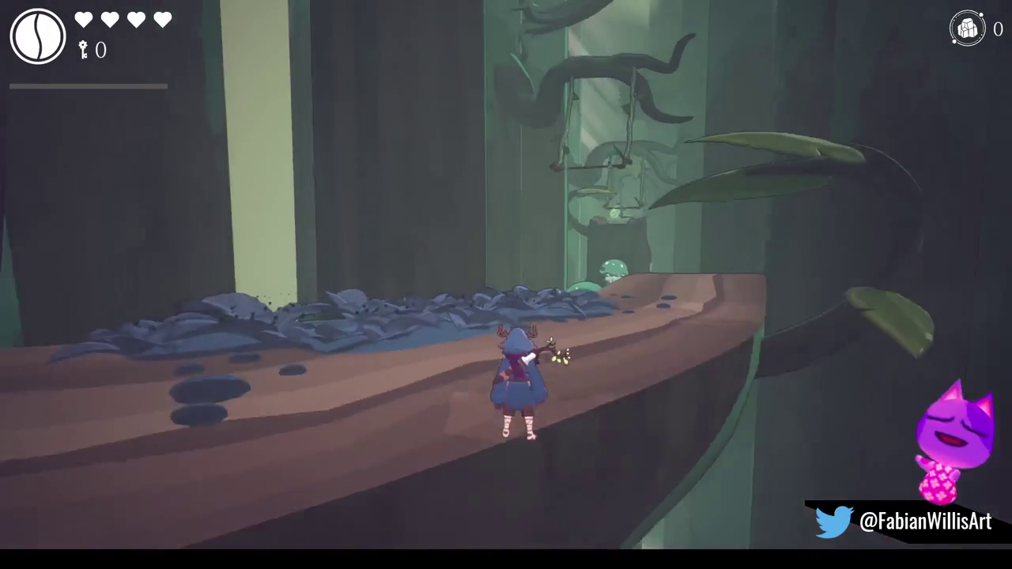
key("w")
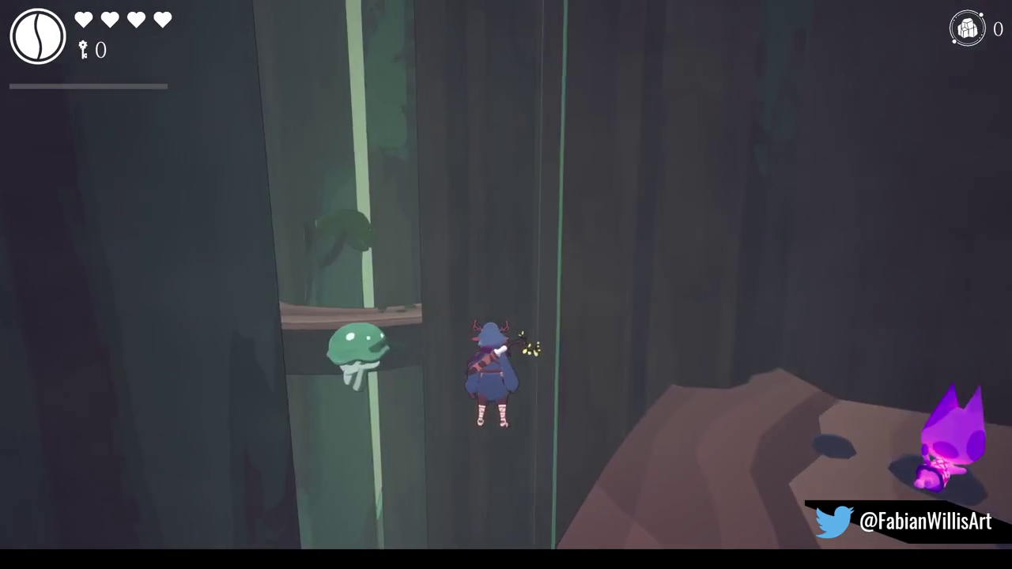
key("Escape")
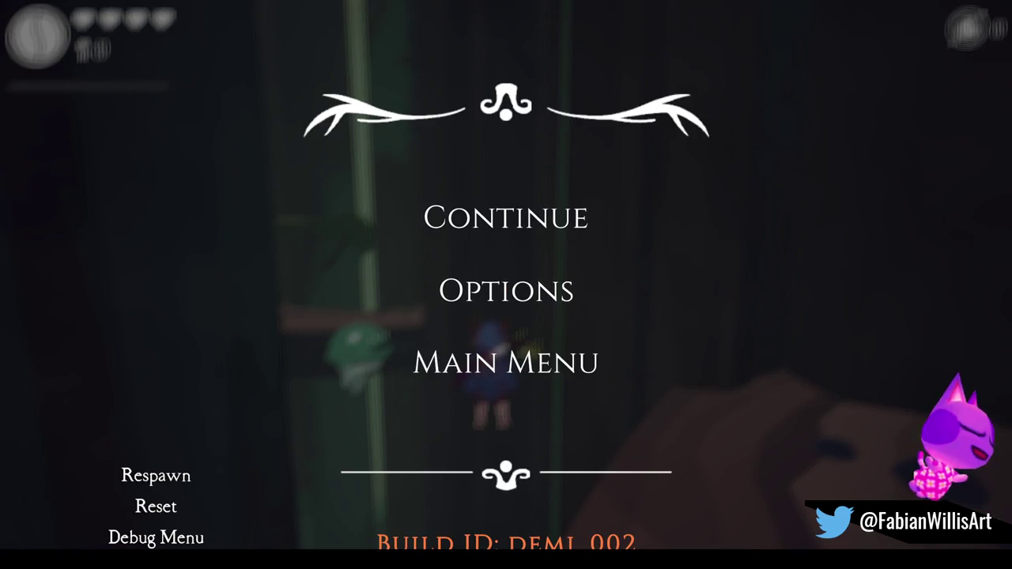
left_click(519, 235)
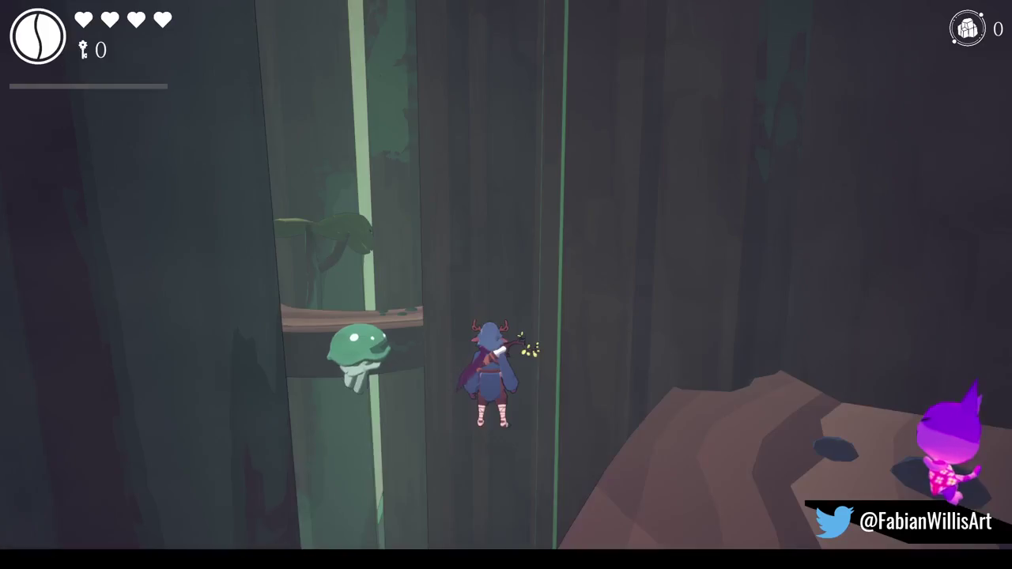
key("Escape")
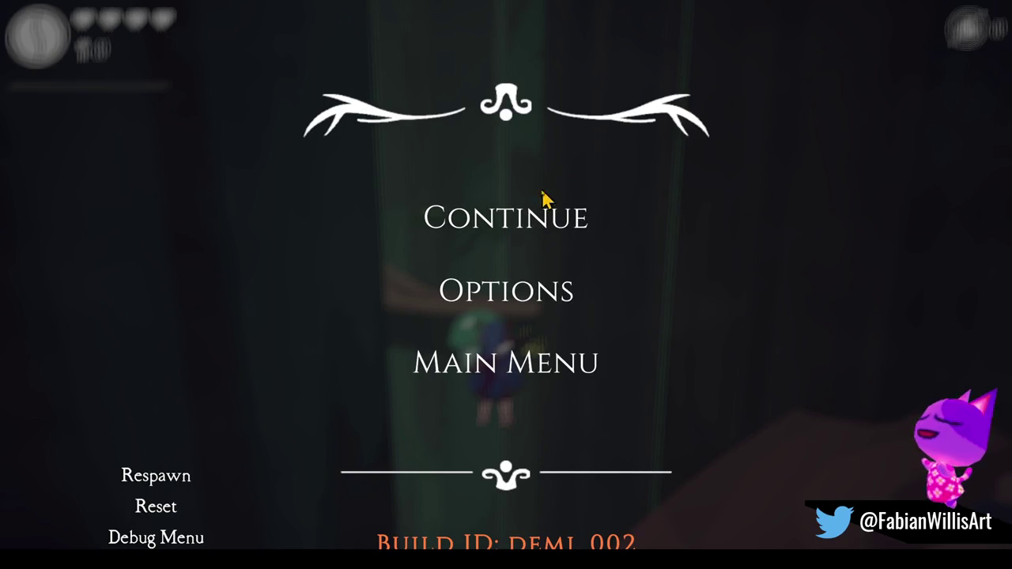
Choose Continue in the pause menu to resume playing through the level.
left_click(506, 216)
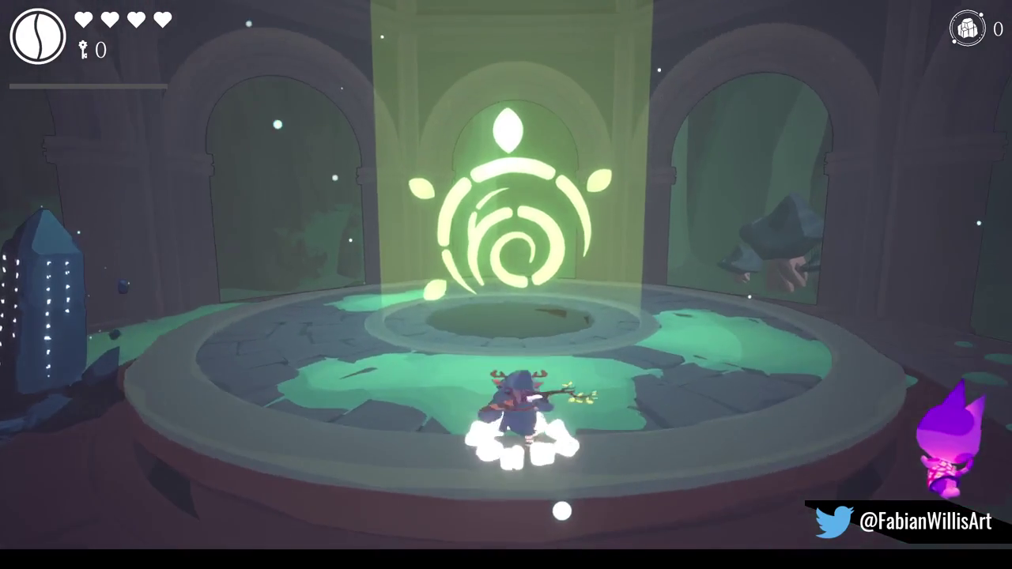
Pause and resume the game twice at the shrine's glowing green rune.
key("Escape")
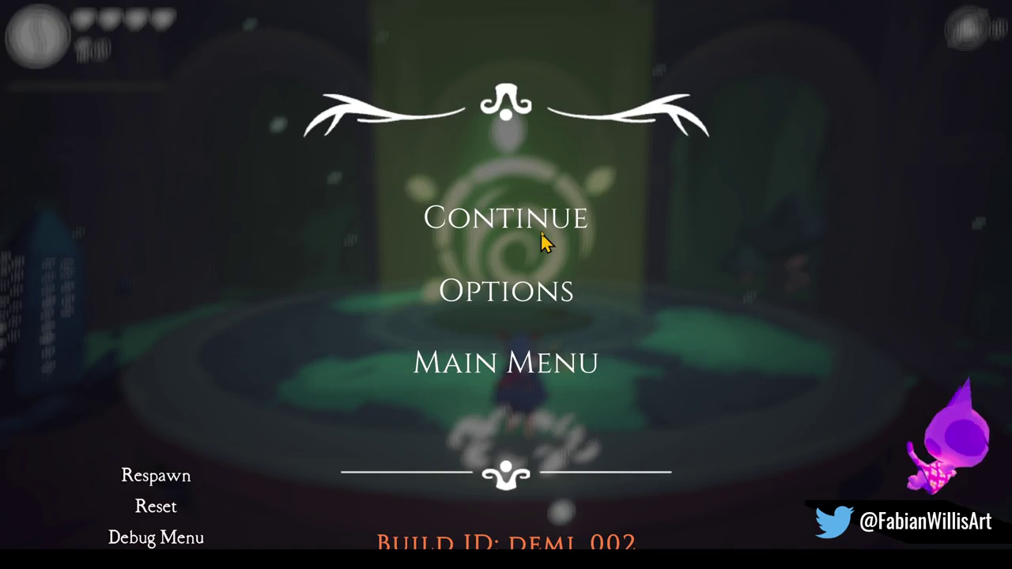
left_click(543, 249)
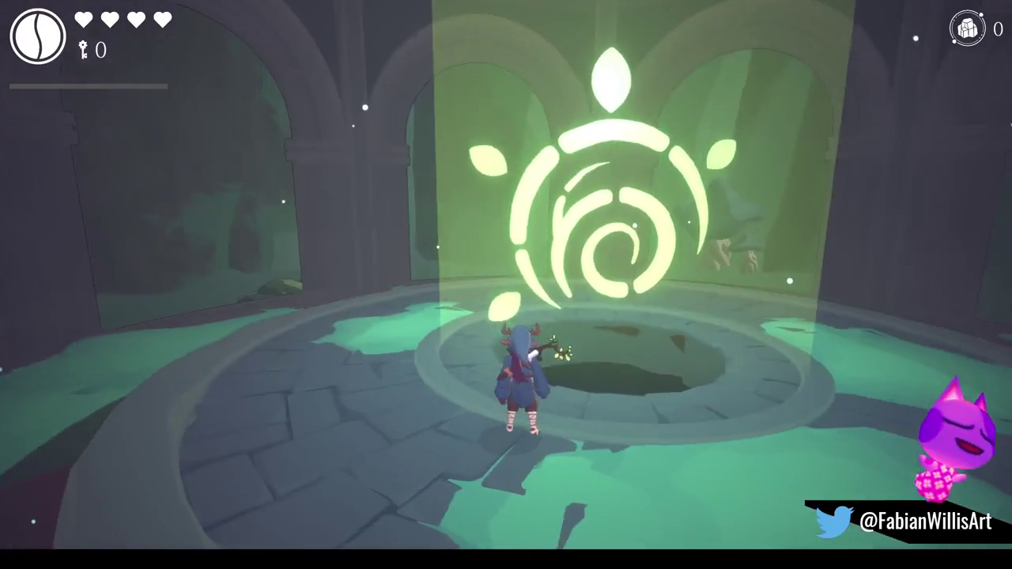
key("Escape")
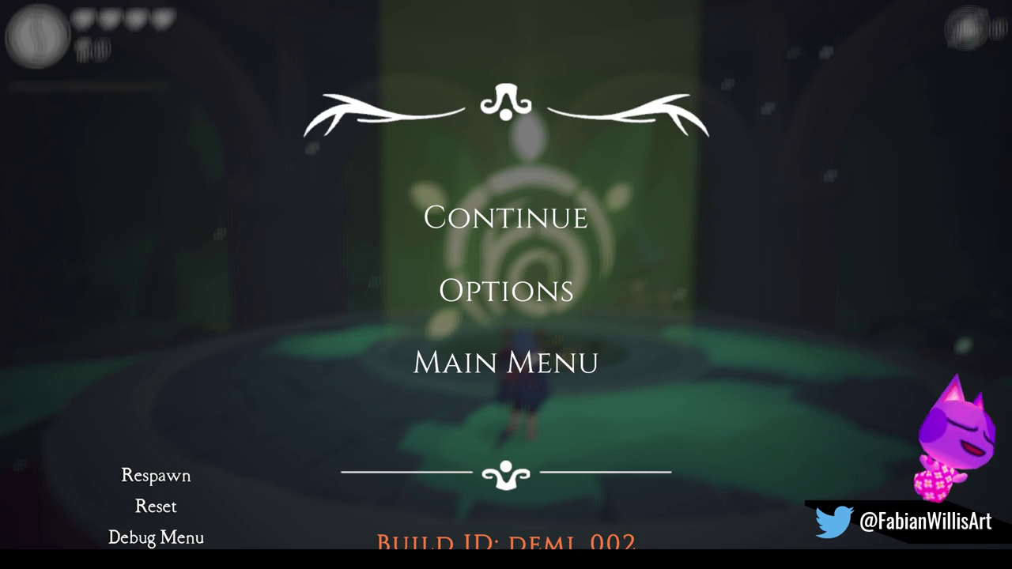
left_click(528, 232)
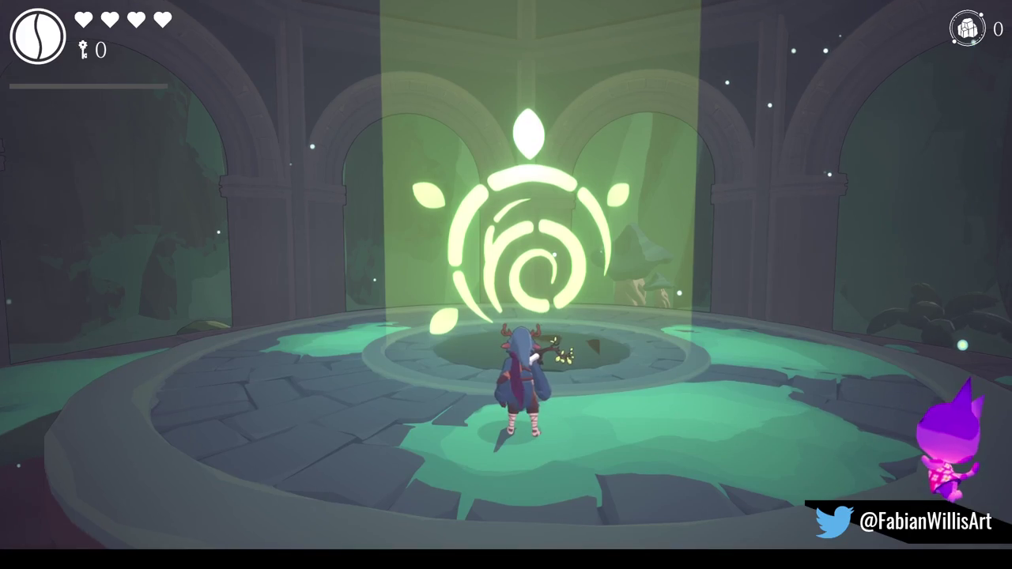